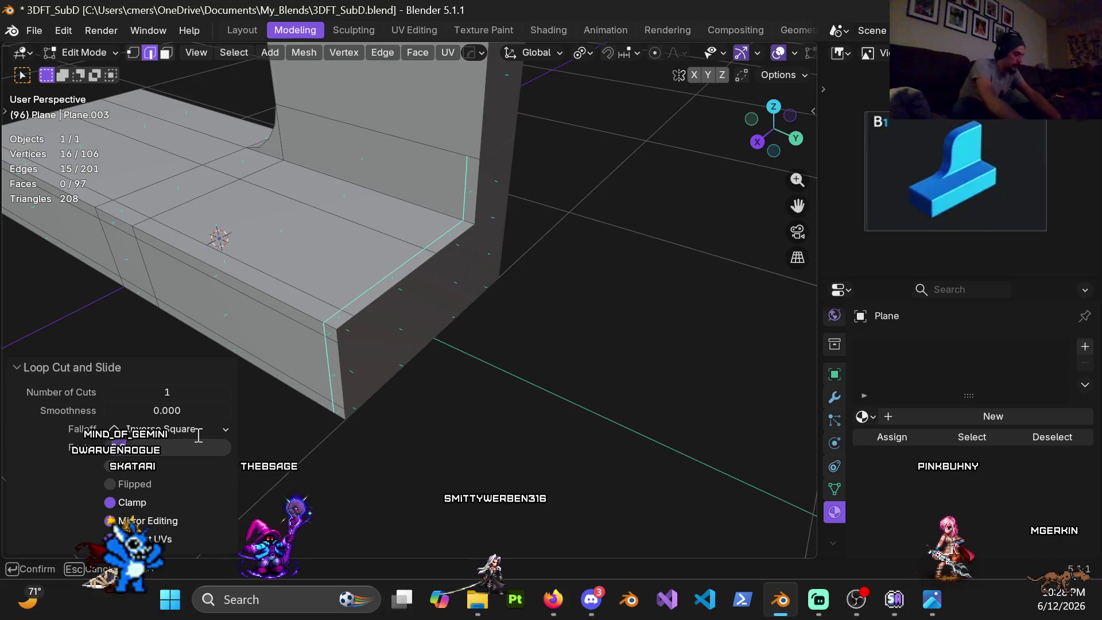
- Set the loop cut factor to 0.8, then to 0.9
{"action": "type", "text": "0.8"}
{"action": "key", "text": "Return"}
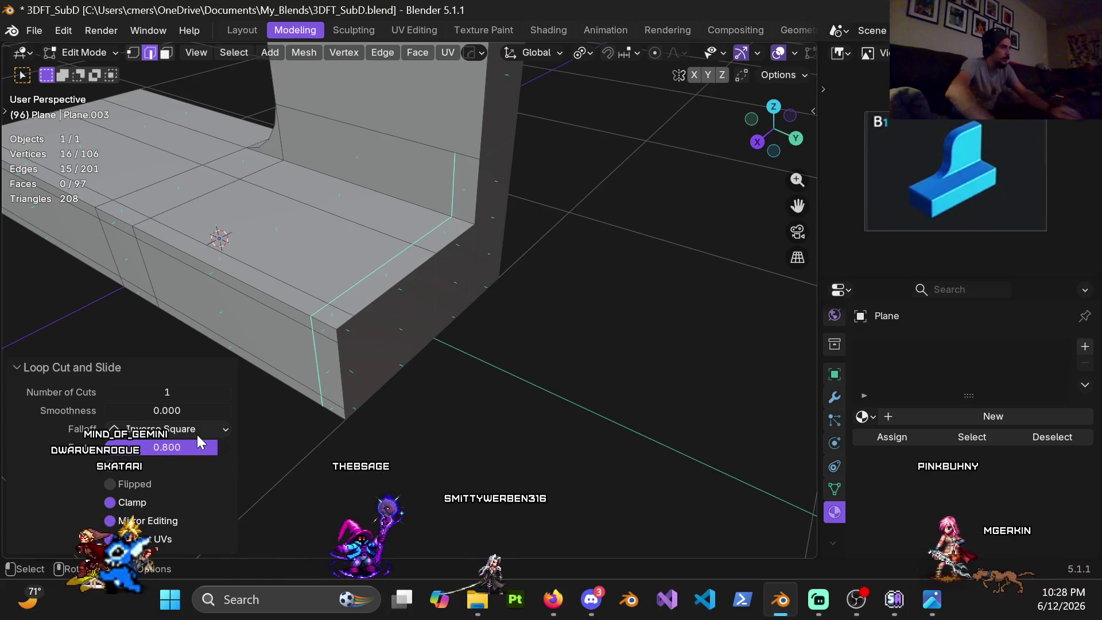
{"action": "middle_click_drag", "start_coordinate": [335, 326], "coordinate": [444, 323]}
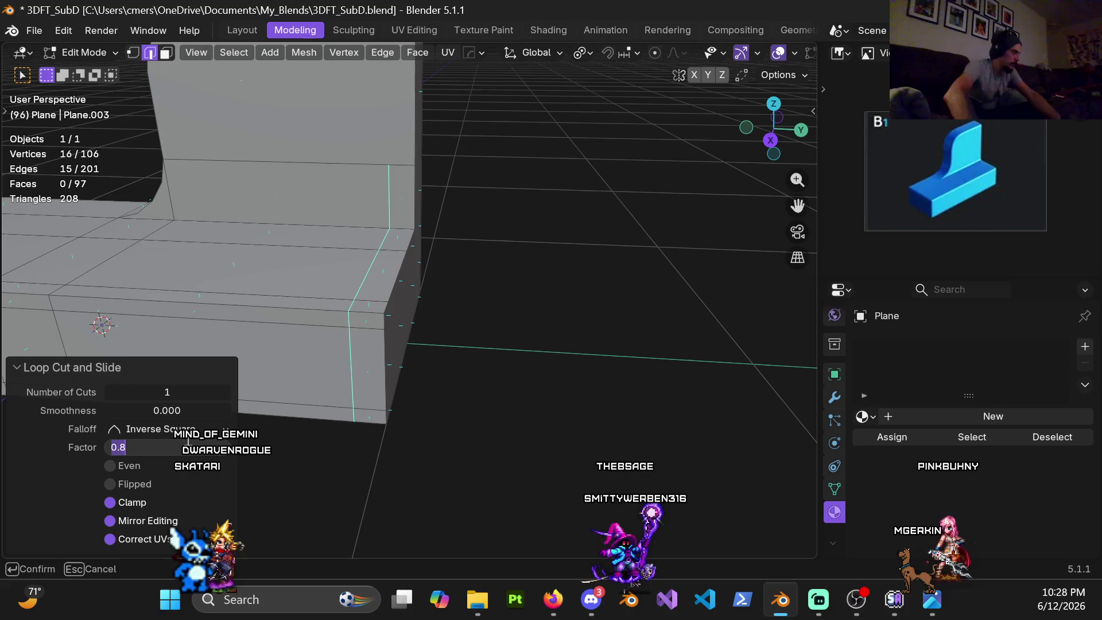
{"action": "type", "text": ".9"}
{"action": "key", "text": "Return"}
{"action": "mouse_move", "coordinate": [430, 358]}
{"action": "middle_mouse_down"}
{"action": "mouse_move", "coordinate": [361, 327]}
{"action": "mouse_move", "coordinate": [407, 370]}
{"action": "mouse_move", "coordinate": [482, 382]}
{"action": "middle_mouse_up"}
- Edge-slide the seat-front loop to -0.3 and the cross-seat loop to -0.8
{"action": "left_click", "coordinate": [442, 377], "text": "alt"}
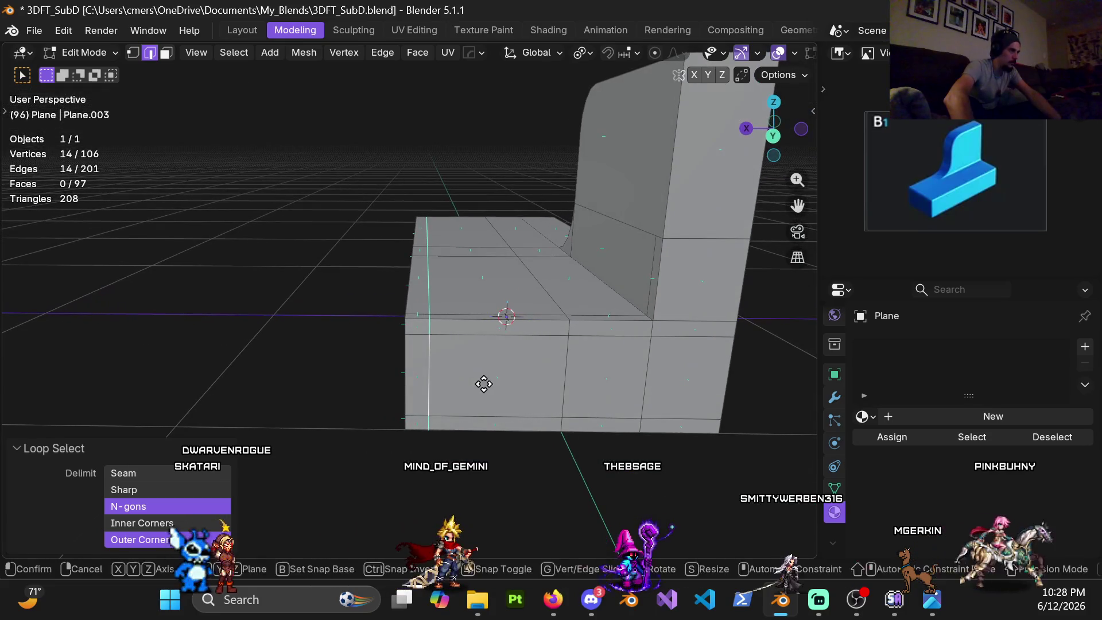
{"action": "key", "text": "g"}
{"action": "key", "text": "g"}
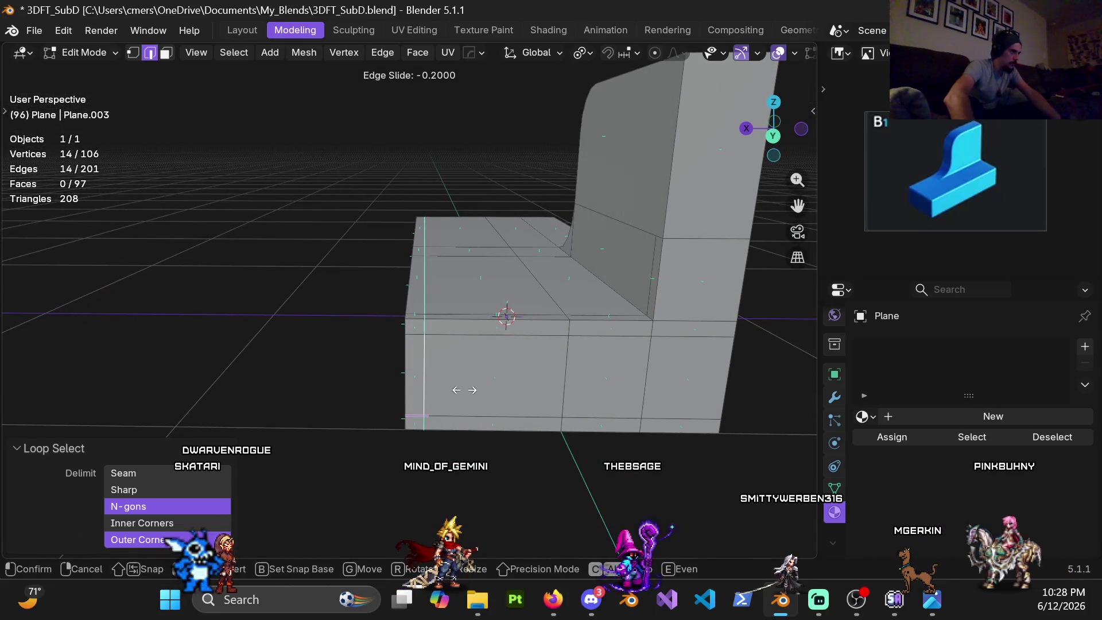
{"action": "left_click", "coordinate": [458, 392]}
{"action": "mouse_move", "coordinate": [460, 394]}
{"action": "middle_mouse_down"}
{"action": "mouse_move", "coordinate": [602, 384]}
{"action": "mouse_move", "coordinate": [381, 271]}
{"action": "middle_mouse_up"}
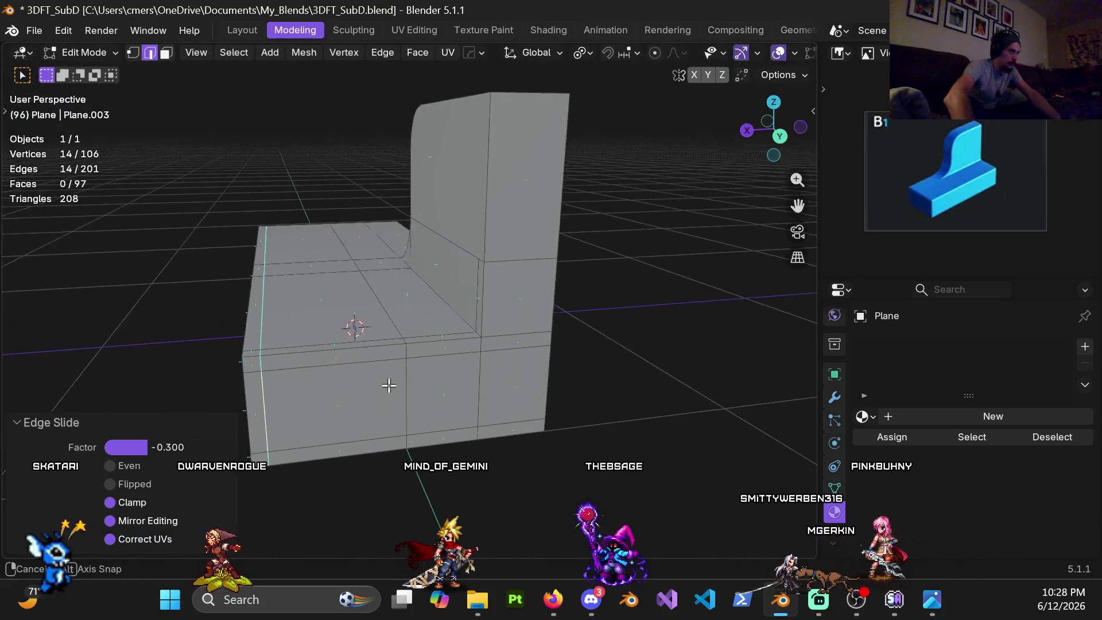
{"action": "left_click", "coordinate": [398, 331], "text": "alt"}
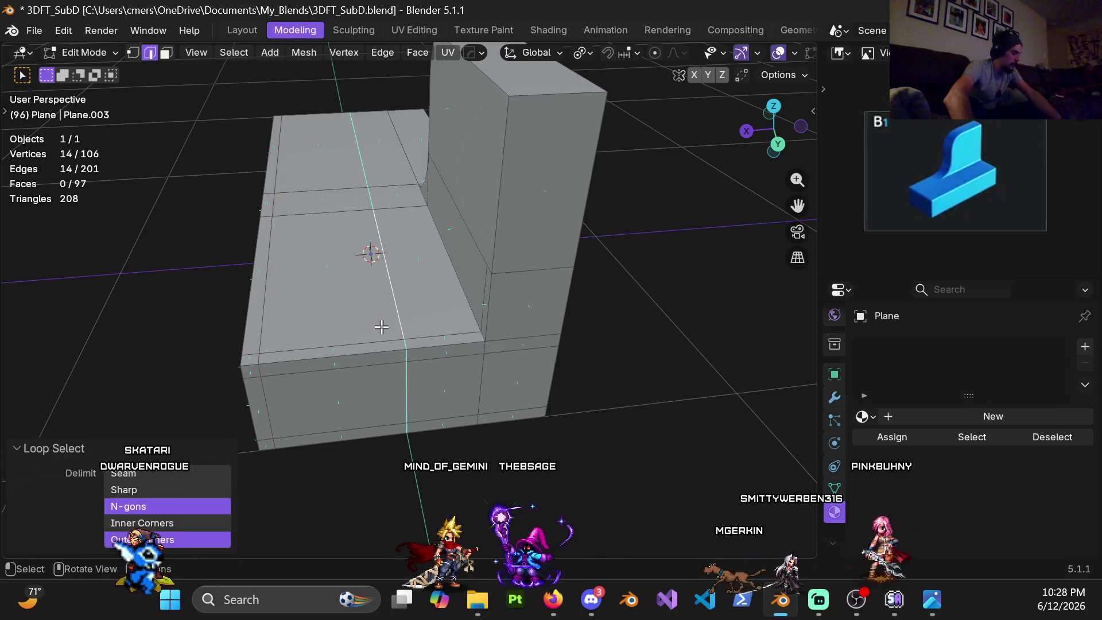
{"action": "key", "text": "g"}
{"action": "key", "text": "g"}
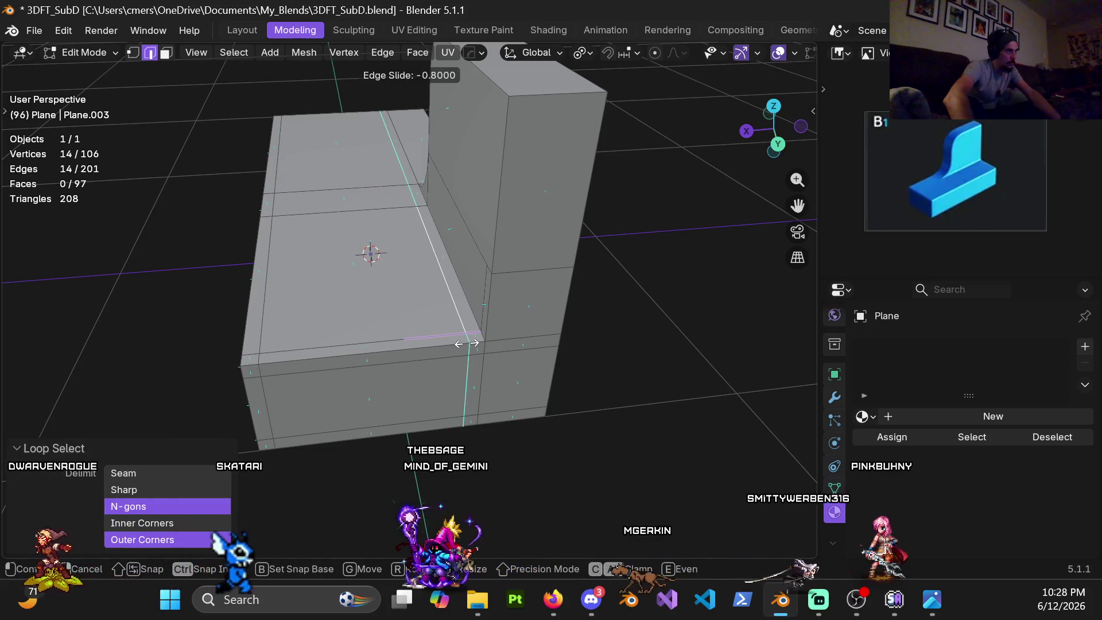
{"action": "left_click", "coordinate": [469, 344]}
{"action": "scroll", "coordinate": [469, 344], "scroll_direction": "down", "scroll_amount": 5}
{"action": "mouse_move", "coordinate": [452, 381]}
{"action": "middle_mouse_down"}
{"action": "mouse_move", "coordinate": [526, 351]}
{"action": "mouse_move", "coordinate": [449, 334]}
{"action": "mouse_move", "coordinate": [418, 305]}
{"action": "middle_mouse_up"}
{"action": "scroll", "coordinate": [450, 334], "scroll_direction": "up", "scroll_amount": 5}
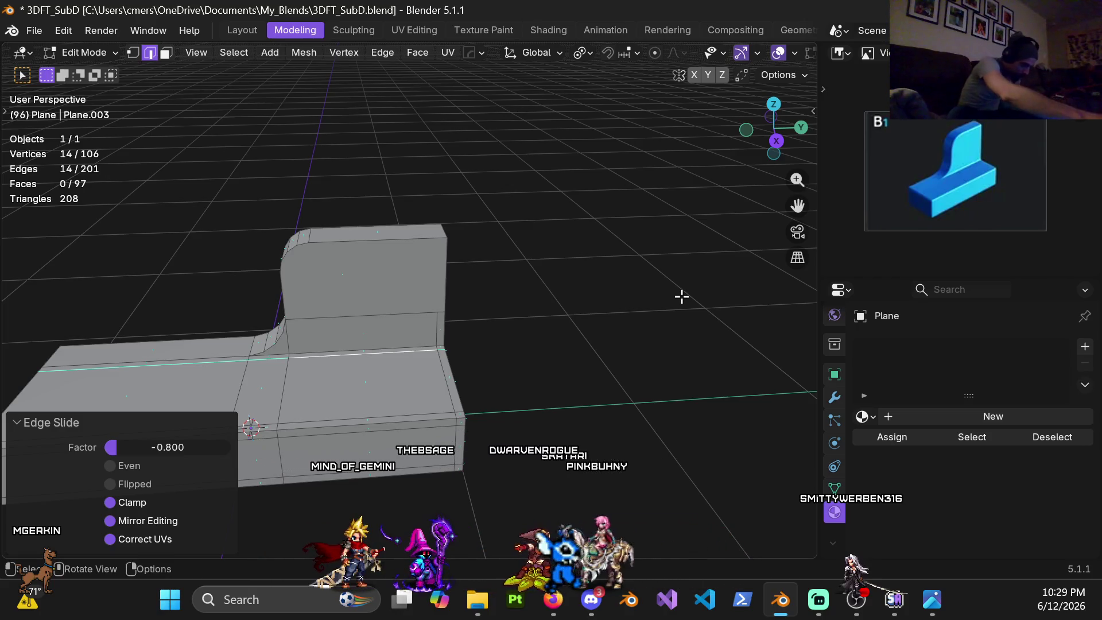
{"action": "mouse_move", "coordinate": [419, 298]}
{"action": "middle_mouse_down"}
{"action": "mouse_move", "coordinate": [355, 248]}
{"action": "mouse_move", "coordinate": [385, 279]}
{"action": "mouse_move", "coordinate": [485, 254]}
{"action": "mouse_move", "coordinate": [354, 326]}
{"action": "mouse_move", "coordinate": [136, 314]}
{"action": "middle_mouse_up"}
{"action": "middle_click_drag", "start_coordinate": [370, 353], "coordinate": [540, 350]}
{"action": "key", "text": "KP_3"}
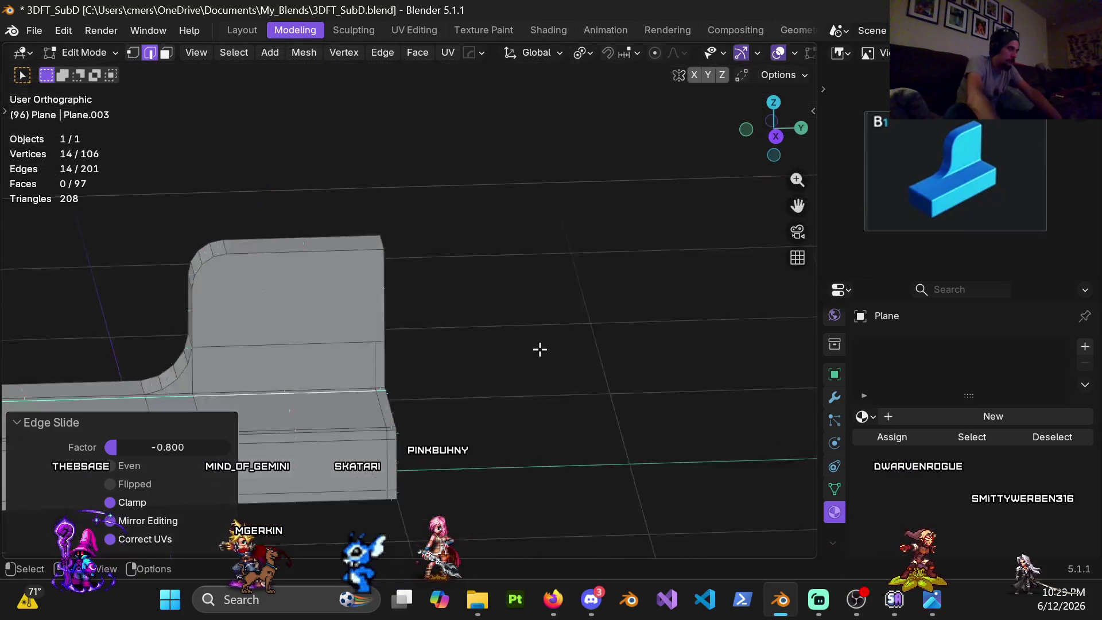
- In vertex mode, finish a knife cut across the backrest's side face
{"action": "key", "text": "1"}
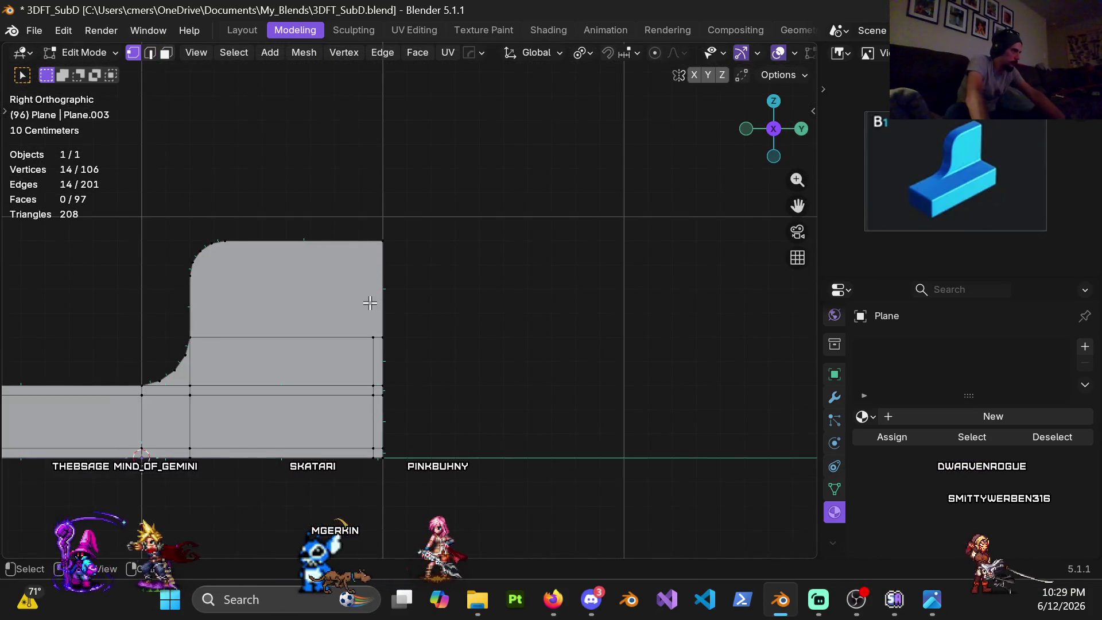
{"action": "middle_click_drag", "start_coordinate": [369, 301], "coordinate": [378, 288], "text": "shift"}
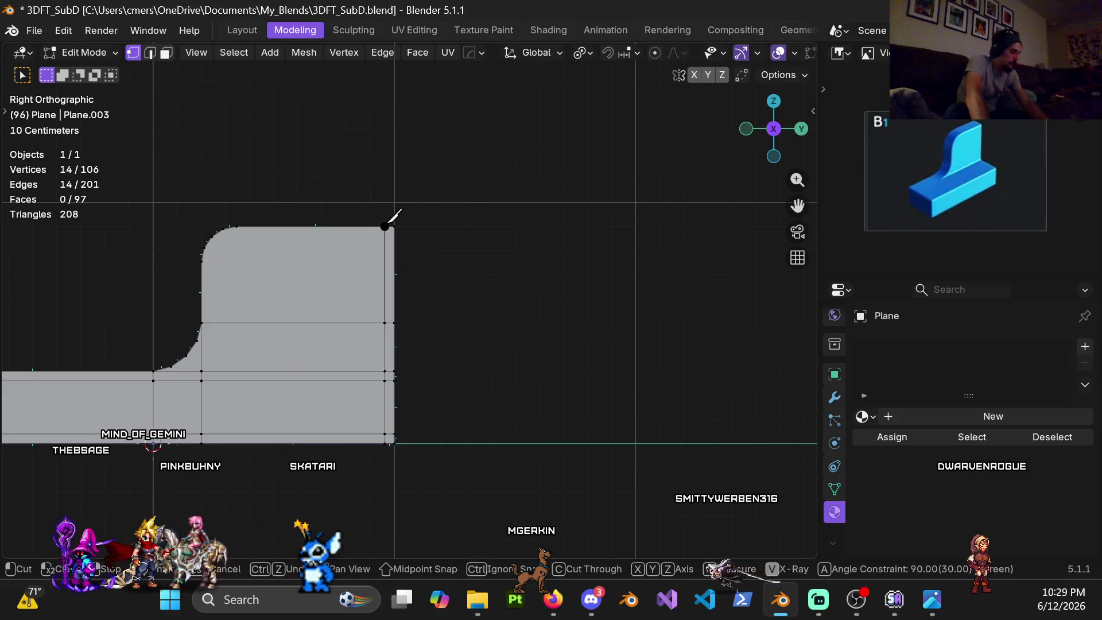
{"action": "left_click", "coordinate": [385, 226]}
{"action": "key", "text": "Return"}
{"action": "middle_click_drag", "start_coordinate": [385, 226], "coordinate": [384, 356]}
- Make a second knife cut across the backrest from a left side view
{"action": "key", "text": "KP_7"}
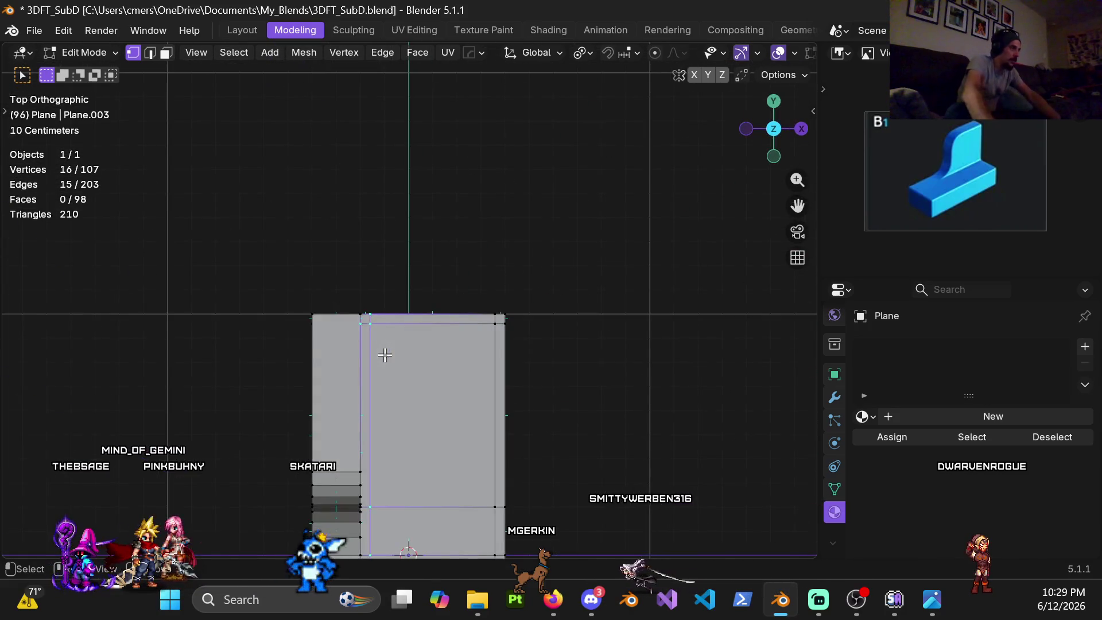
{"action": "scroll", "coordinate": [426, 339], "scroll_direction": "up", "scroll_amount": 4}
{"action": "scroll", "coordinate": [434, 344], "scroll_direction": "up", "scroll_amount": 1}
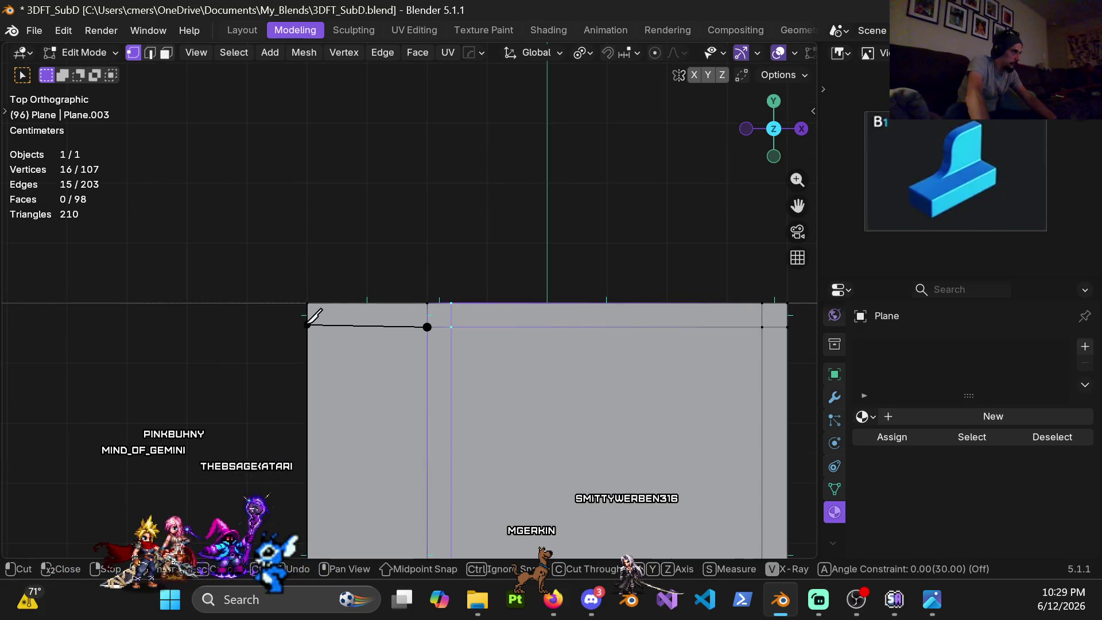
{"action": "middle_click_drag", "start_coordinate": [304, 328], "coordinate": [446, 300]}
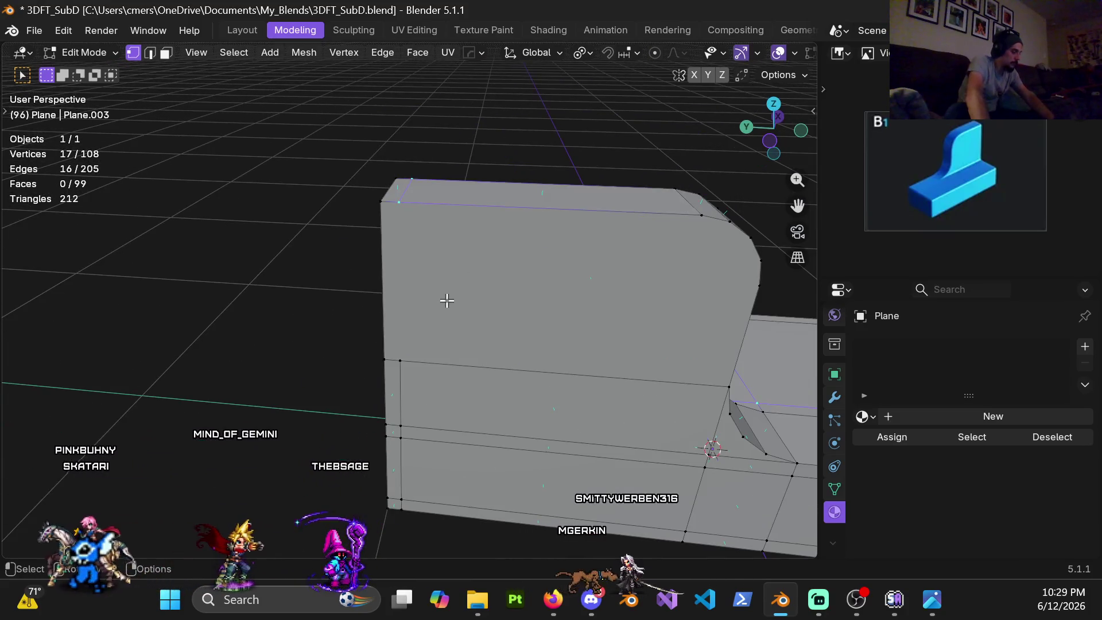
{"action": "key", "text": "k"}
{"action": "key", "text": "Escape"}
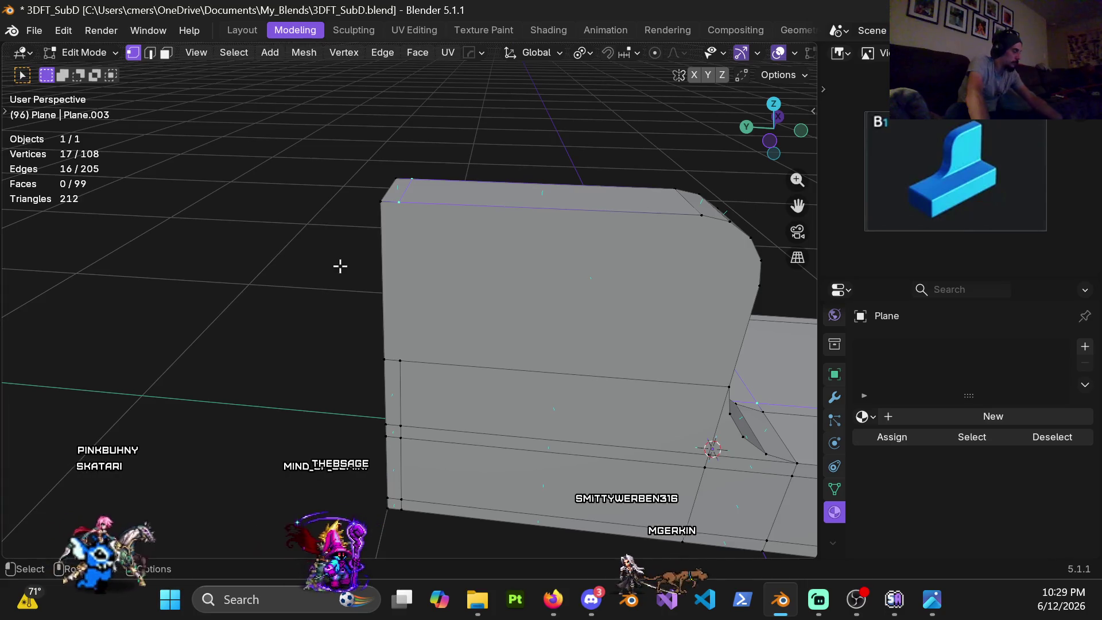
{"action": "middle_click_drag", "start_coordinate": [324, 274], "coordinate": [362, 240], "text": "alt"}
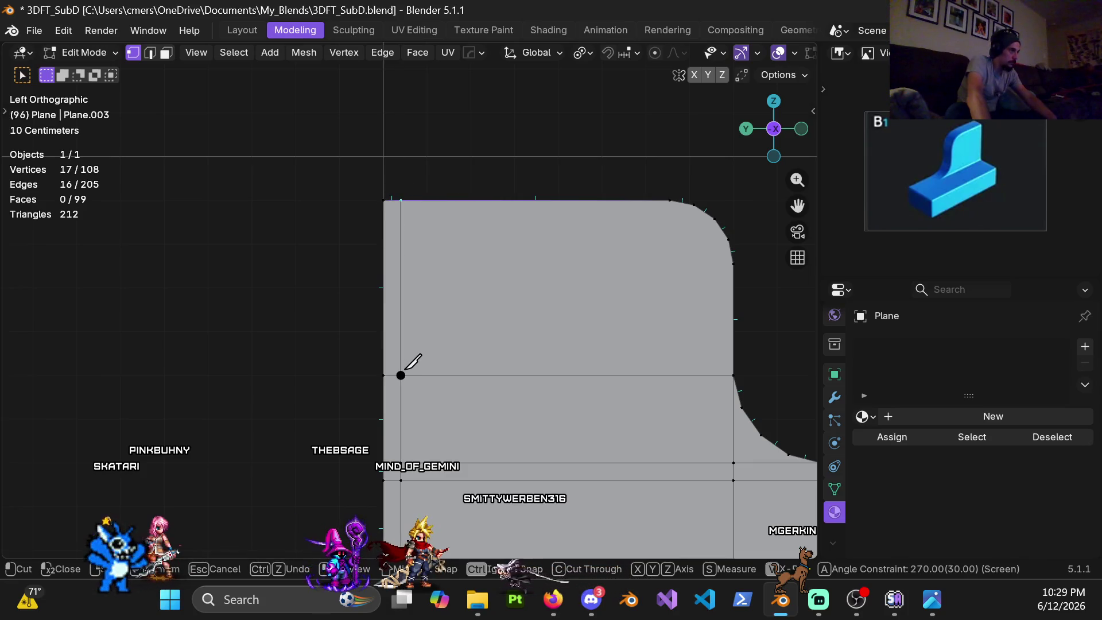
{"action": "key", "text": "Return"}
{"action": "mouse_move", "coordinate": [401, 375]}
{"action": "middle_mouse_down"}
{"action": "mouse_move", "coordinate": [494, 361]}
{"action": "mouse_move", "coordinate": [418, 328]}
{"action": "middle_mouse_up"}
{"action": "key", "text": "ctrl+r"}
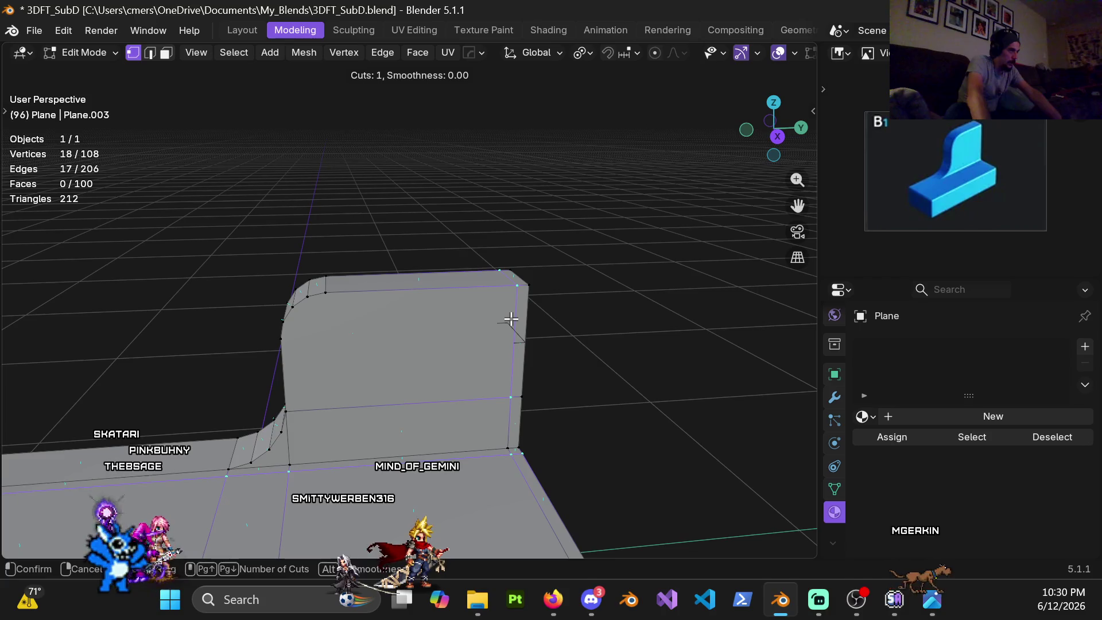
- Add two centred loop cuts along the backrest wall
{"action": "key", "text": "Escape"}
{"action": "mouse_move", "coordinate": [511, 319]}
{"action": "middle_mouse_down"}
{"action": "mouse_move", "coordinate": [443, 295]}
{"action": "mouse_move", "coordinate": [433, 274]}
{"action": "mouse_move", "coordinate": [458, 302]}
{"action": "mouse_move", "coordinate": [474, 282]}
{"action": "middle_mouse_up"}
{"action": "key", "text": "3"}
{"action": "left_click", "coordinate": [462, 322]}
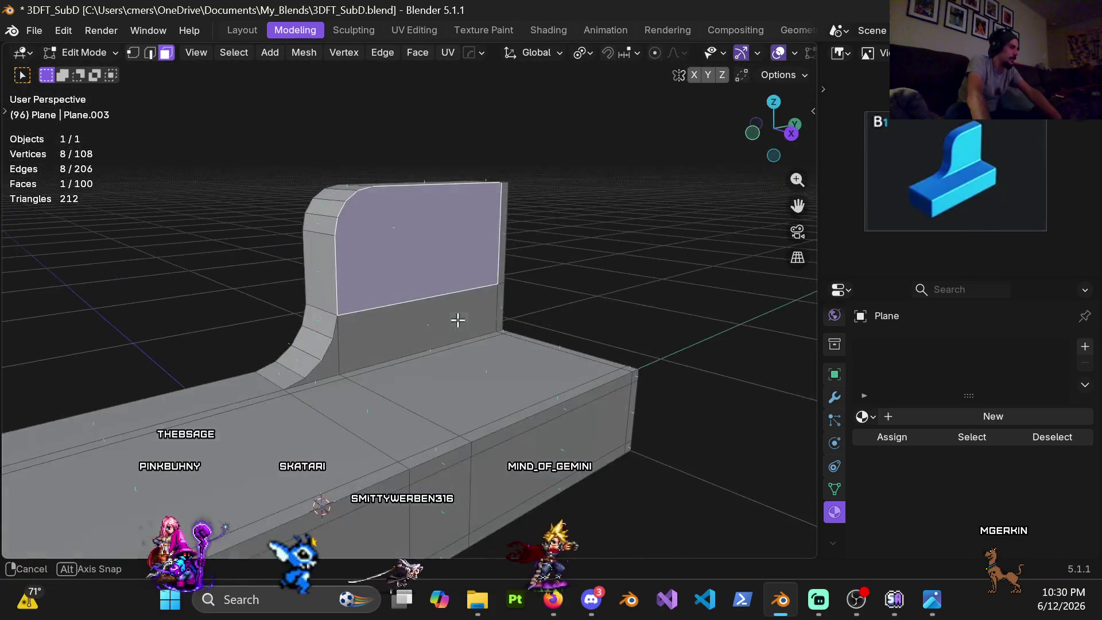
{"action": "middle_click_drag", "start_coordinate": [385, 331], "coordinate": [459, 320]}
{"action": "scroll", "coordinate": [472, 310], "scroll_direction": "up", "scroll_amount": 4}
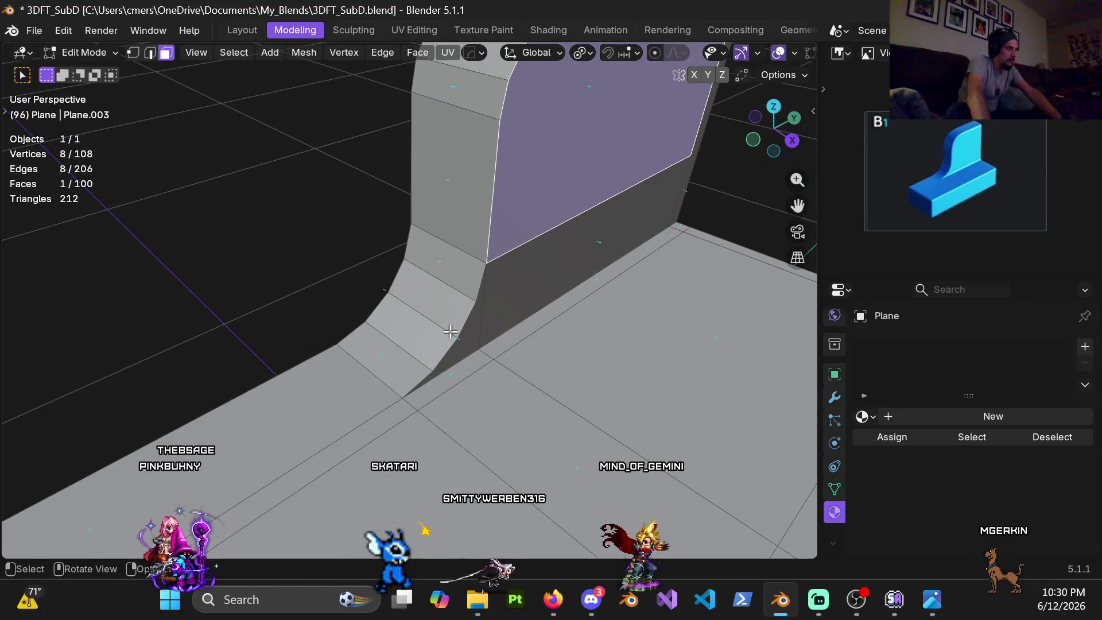
{"action": "scroll", "coordinate": [451, 331], "scroll_direction": "down", "scroll_amount": 3}
{"action": "mouse_move", "coordinate": [445, 281]}
{"action": "middle_mouse_down"}
{"action": "mouse_move", "coordinate": [406, 246]}
{"action": "mouse_move", "coordinate": [439, 165]}
{"action": "middle_mouse_up"}
{"action": "key", "text": "ctrl+r"}
{"action": "scroll", "coordinate": [439, 164], "scroll_direction": "up", "scroll_amount": 1}
{"action": "left_click", "coordinate": [439, 165]}
{"action": "right_click", "coordinate": [438, 164]}
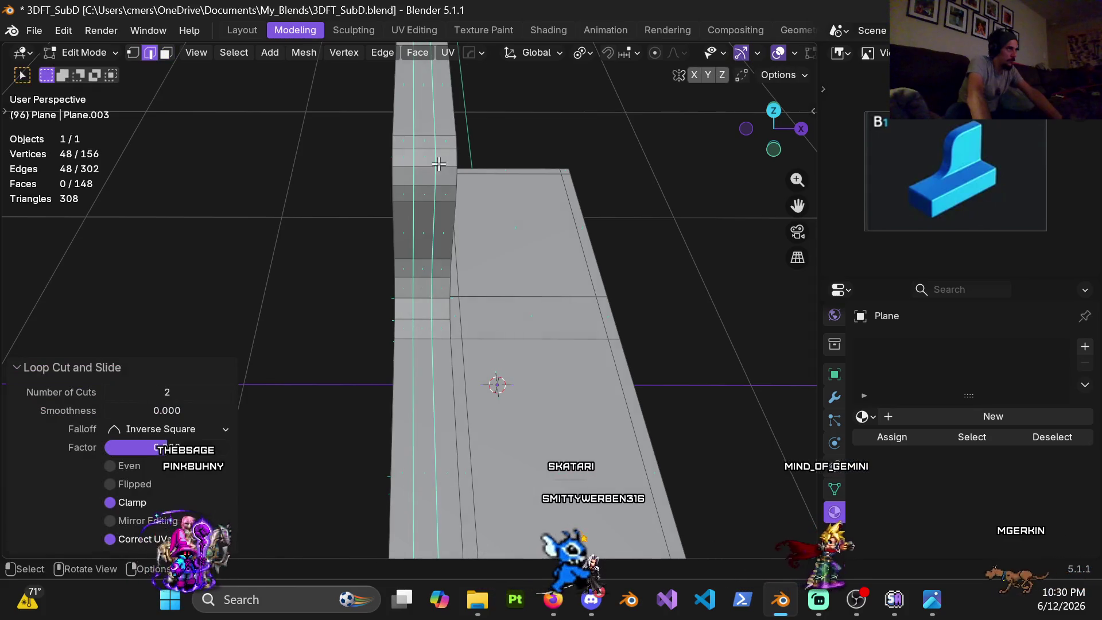
- Reposition one of the new wall loops, undoing an initial 0.5 slide
{"action": "left_click", "coordinate": [454, 202], "text": "alt"}
{"action": "key", "text": "g"}
{"action": "key", "text": "g"}
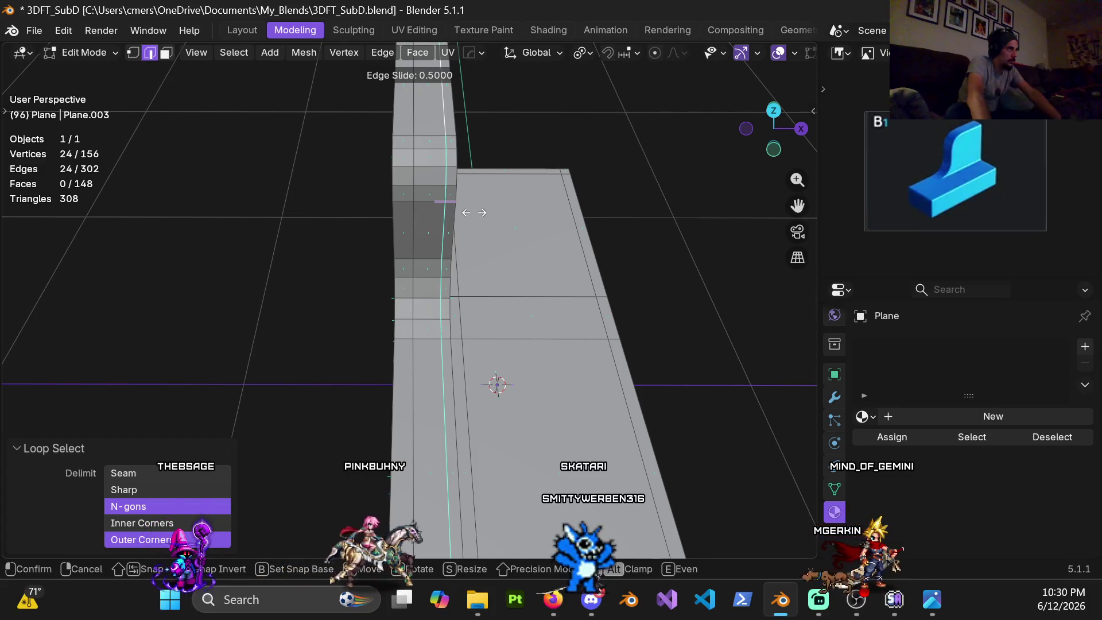
{"action": "left_click", "coordinate": [475, 213]}
{"action": "key", "text": "ctrl+z"}
{"action": "middle_click_drag", "start_coordinate": [397, 121], "coordinate": [427, 317]}
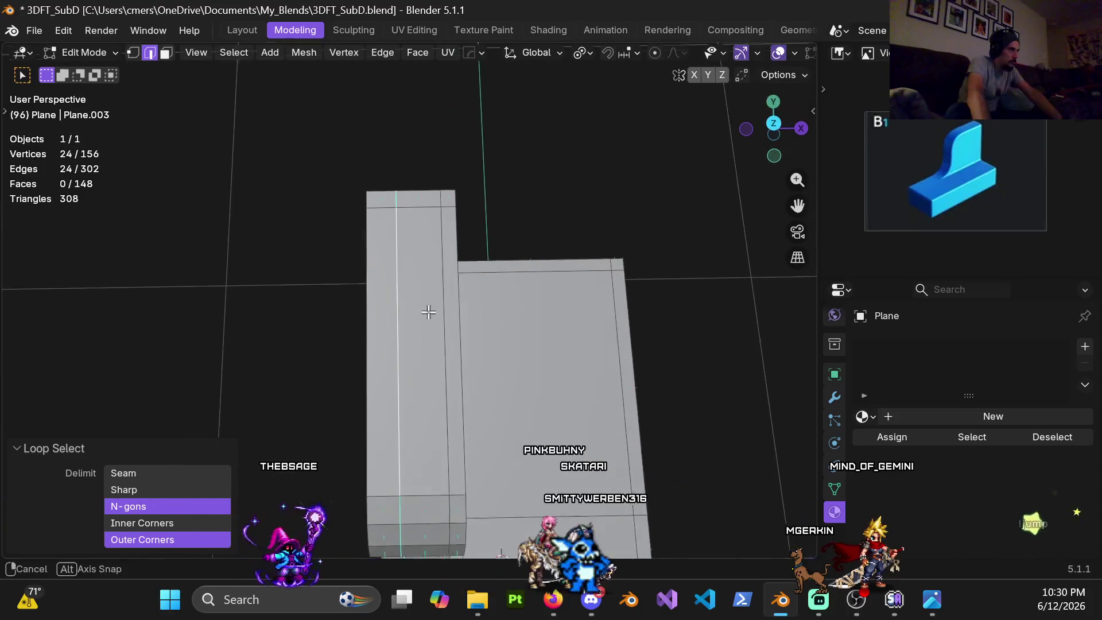
{"action": "key", "text": "g"}
{"action": "key", "text": "g"}
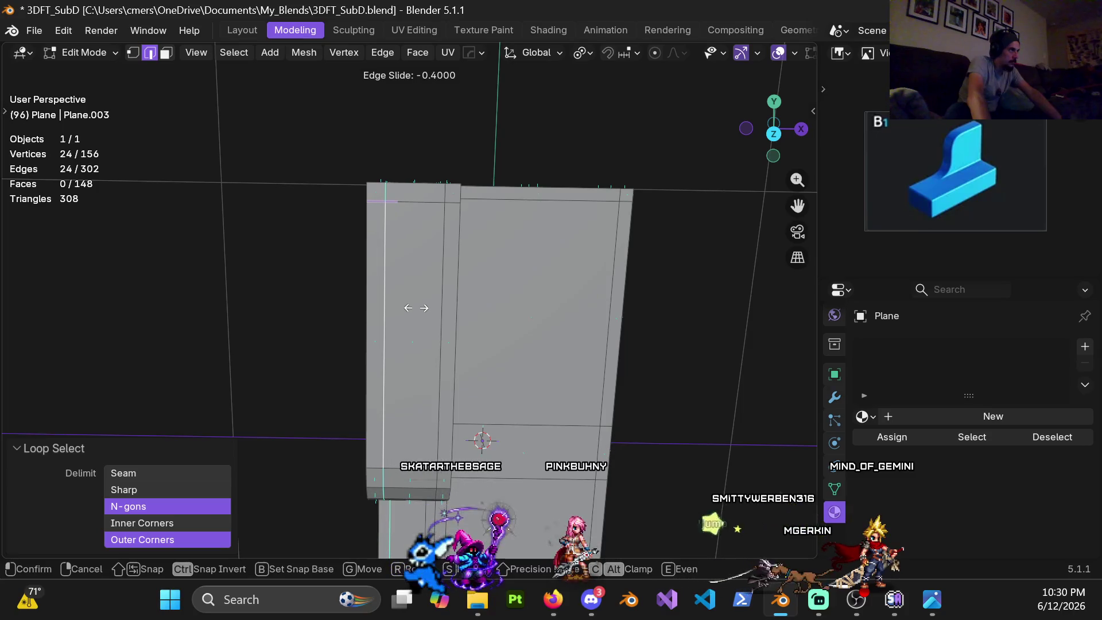
{"action": "left_click", "coordinate": [416, 308]}
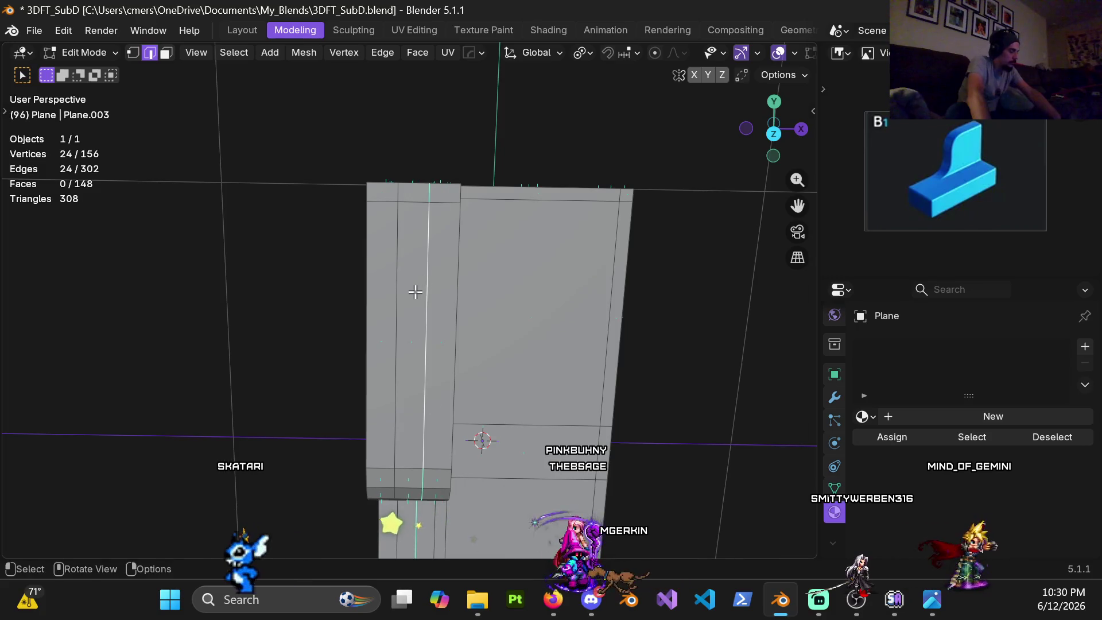
{"action": "key", "text": "g"}
{"action": "key", "text": "g"}
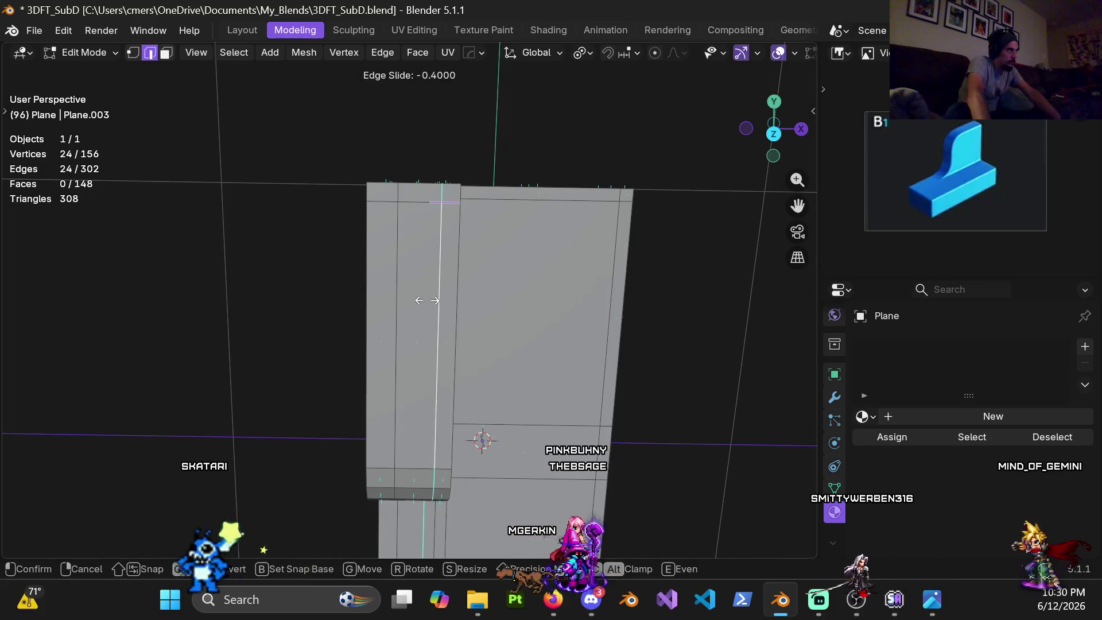
{"action": "left_click", "coordinate": [427, 300]}
- Edge-slide the far-side wall loop to -0.4 toward the edge
{"action": "left_click", "coordinate": [405, 275], "text": "alt"}
{"action": "key", "text": "g"}
{"action": "key", "text": "g"}
{"action": "left_click", "coordinate": [413, 301]}
{"action": "mouse_move", "coordinate": [409, 303]}
{"action": "middle_mouse_down"}
{"action": "mouse_move", "coordinate": [277, 150]}
{"action": "mouse_move", "coordinate": [366, 253]}
{"action": "middle_mouse_up"}
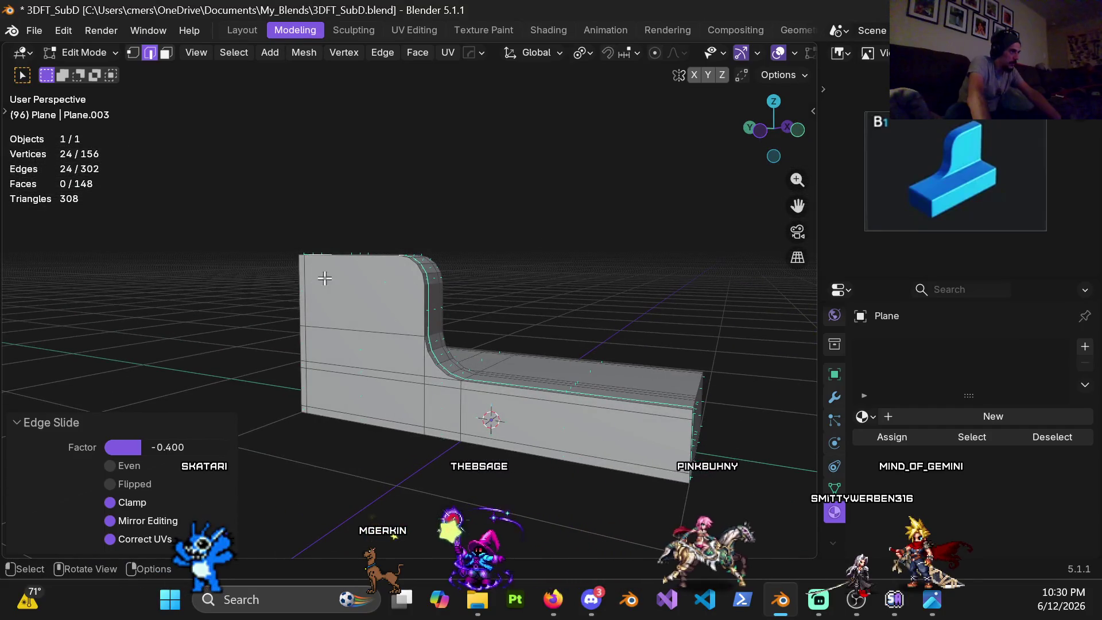
{"action": "middle_click_drag", "start_coordinate": [482, 381], "coordinate": [370, 370]}
- Add a 0.9 loop cut near the seat's end, then clear the selection
{"action": "key", "text": "ctrl+r"}
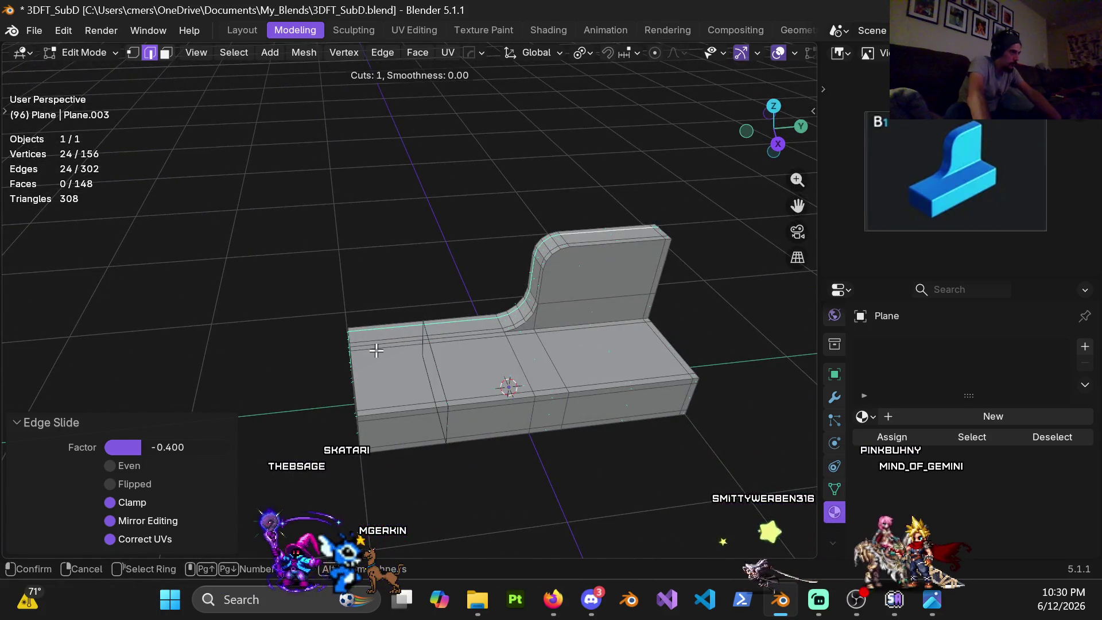
{"action": "left_click", "coordinate": [369, 369]}
{"action": "left_click", "coordinate": [307, 398]}
{"action": "mouse_move", "coordinate": [307, 399]}
{"action": "middle_mouse_down"}
{"action": "mouse_move", "coordinate": [443, 376]}
{"action": "mouse_move", "coordinate": [401, 272]}
{"action": "mouse_move", "coordinate": [140, 199]}
{"action": "middle_mouse_up"}
{"action": "left_click", "coordinate": [442, 375]}
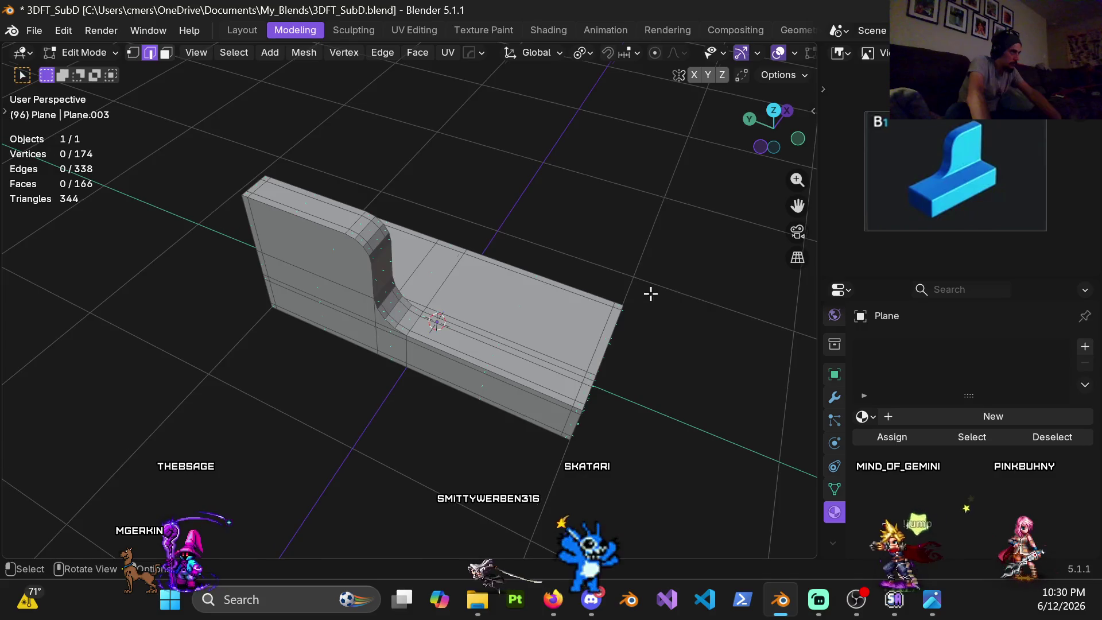
- In Object Mode, assign Material.001 to the block
{"action": "key", "text": "ctrl+Tab"}
{"action": "left_click", "coordinate": [418, 248]}
{"action": "middle_click_drag", "start_coordinate": [418, 248], "coordinate": [502, 254]}
{"action": "left_click", "coordinate": [869, 417]}
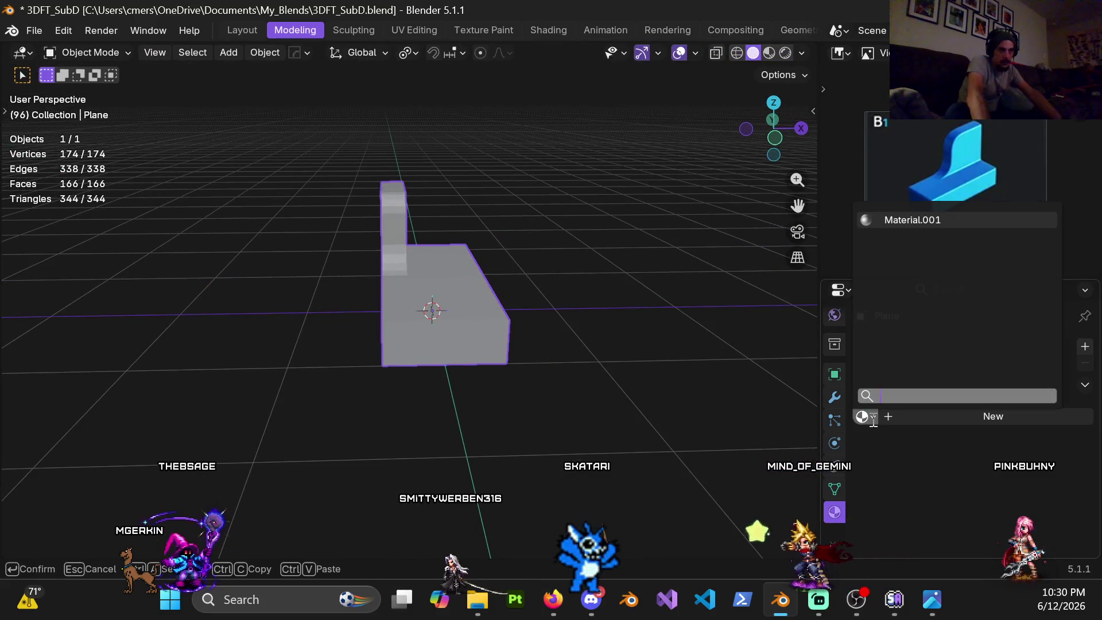
{"action": "left_click", "coordinate": [898, 221]}
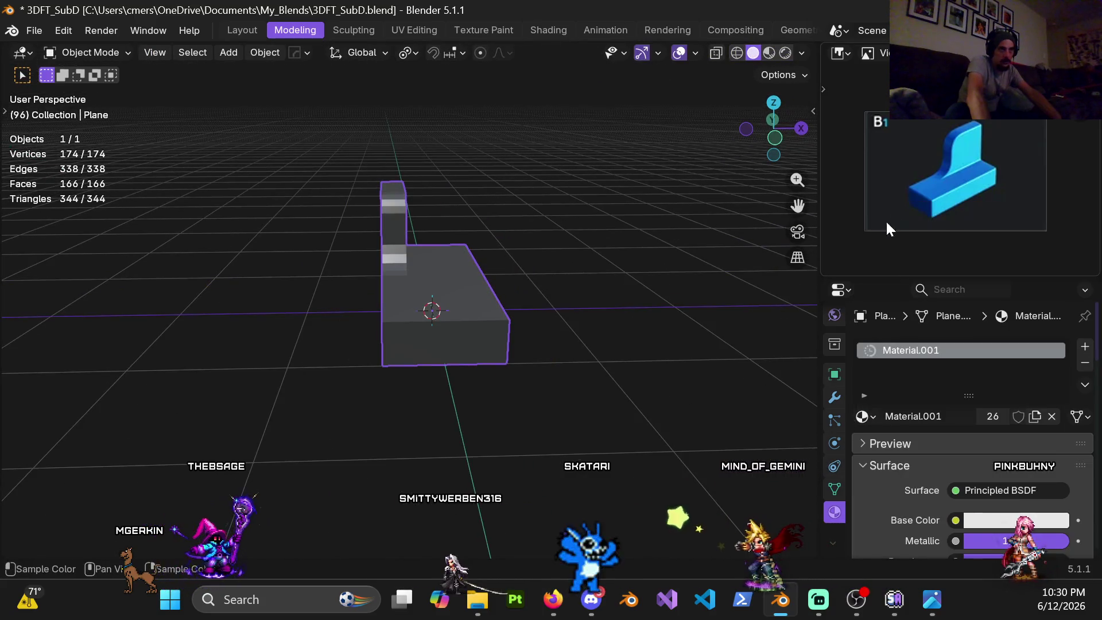
- Apply subdivision smoothing with Ctrl+4 and inspect the rounded fillet
{"action": "key", "text": "ctrl+4"}
{"action": "left_click", "coordinate": [469, 186]}
{"action": "middle_click_drag", "start_coordinate": [470, 186], "coordinate": [422, 343]}
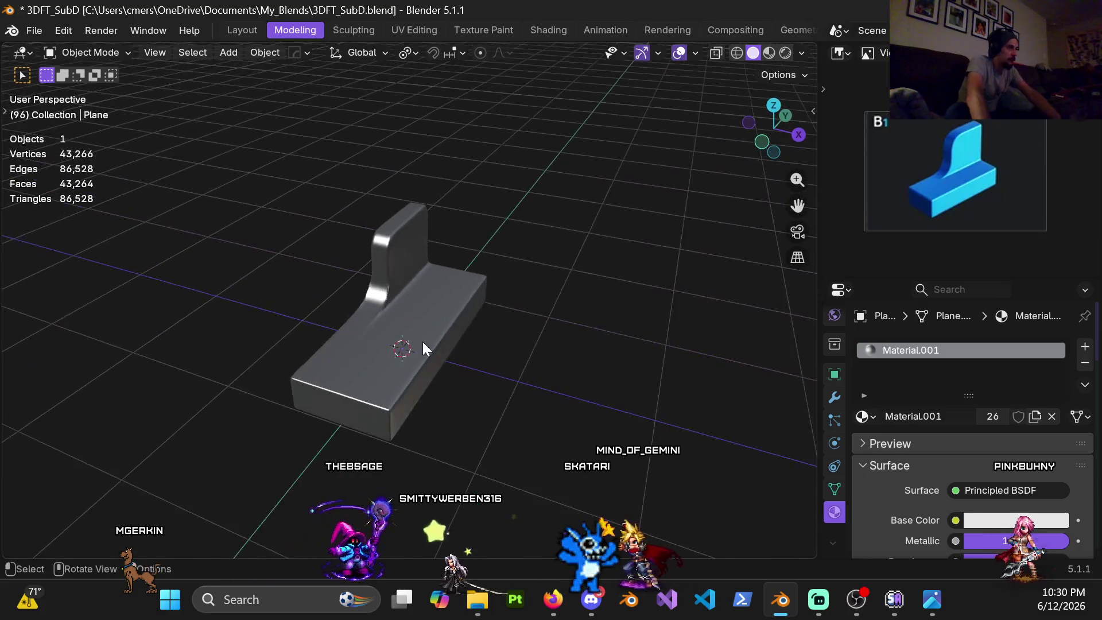
{"action": "scroll", "coordinate": [426, 348], "scroll_direction": "up", "scroll_amount": 4}
{"action": "mouse_move", "coordinate": [379, 287]}
{"action": "middle_mouse_down"}
{"action": "mouse_move", "coordinate": [413, 258]}
{"action": "mouse_move", "coordinate": [259, 240]}
{"action": "mouse_move", "coordinate": [476, 252]}
{"action": "middle_mouse_up"}
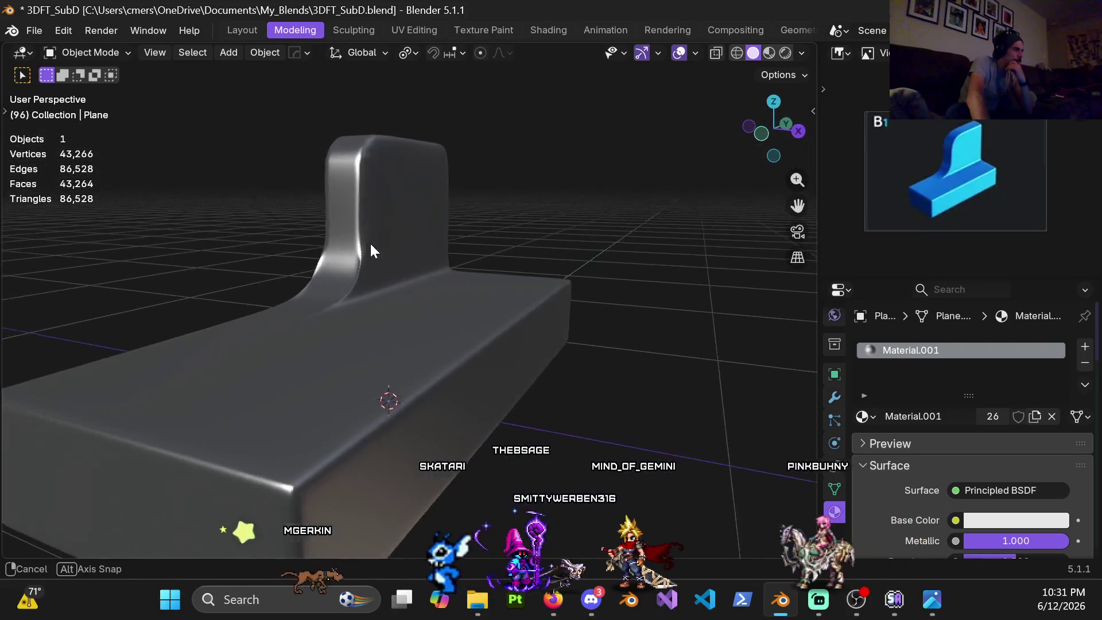
{"action": "middle_click_drag", "start_coordinate": [476, 256], "coordinate": [577, 325]}
{"action": "scroll", "coordinate": [383, 292], "scroll_direction": "down", "scroll_amount": 3}
{"action": "middle_click_drag", "start_coordinate": [383, 293], "coordinate": [364, 280]}
{"action": "scroll", "coordinate": [371, 262], "scroll_direction": "up", "scroll_amount": 3}
{"action": "middle_click_drag", "start_coordinate": [320, 182], "coordinate": [353, 253]}
- Select the block and go back into Edit Mode
{"action": "left_click", "coordinate": [414, 255]}
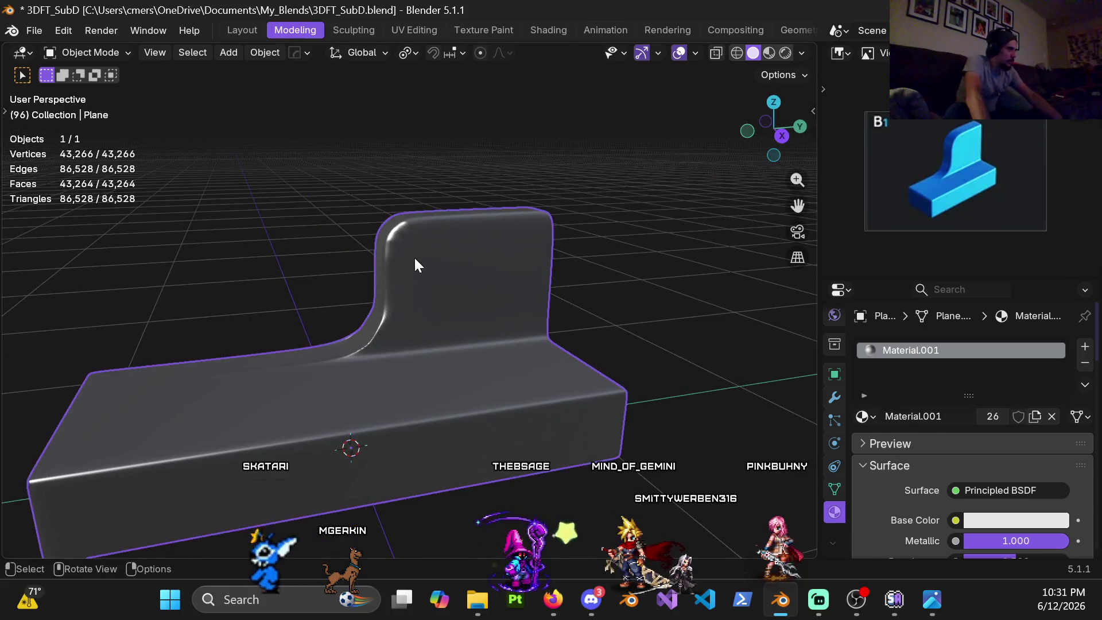
{"action": "key", "text": "Tab"}
{"action": "scroll", "coordinate": [381, 295], "scroll_direction": "up", "scroll_amount": 3}
{"action": "scroll", "coordinate": [427, 207], "scroll_direction": "up", "scroll_amount": 3}
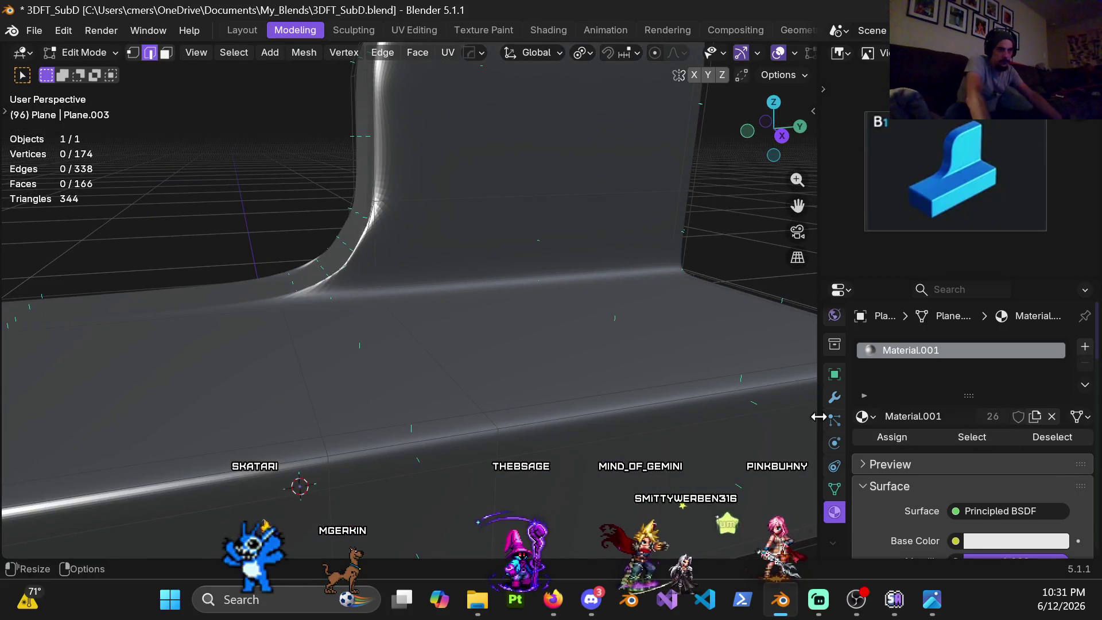
- Set the Subdivision modifier's Levels Viewport to 0, leaving render at 2
{"action": "left_click", "coordinate": [834, 398]}
{"action": "left_click", "coordinate": [1002, 421]}
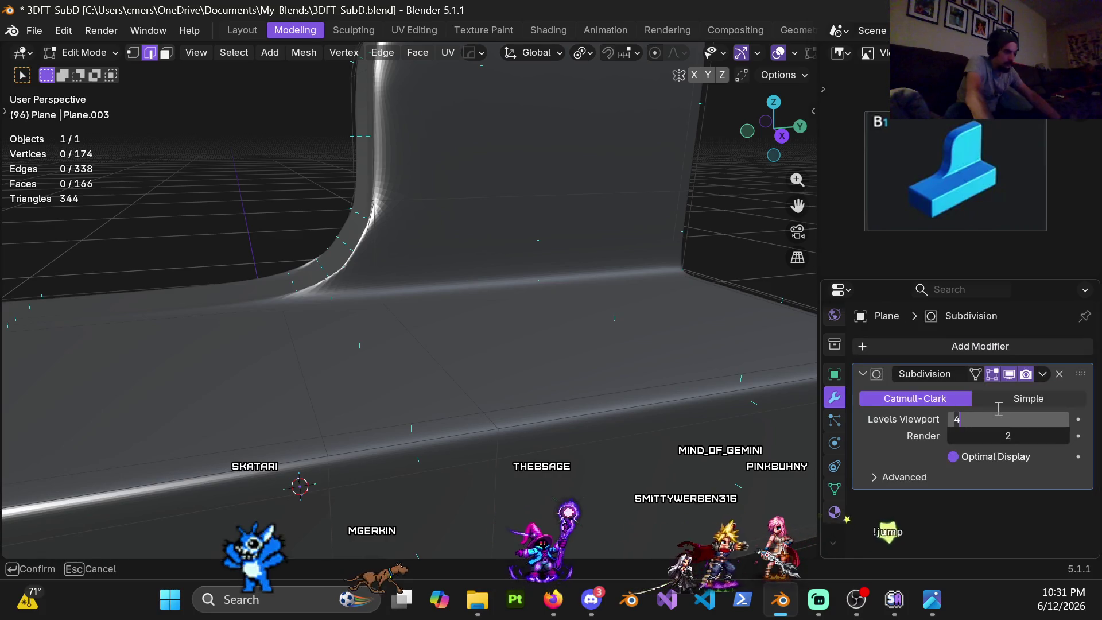
{"action": "type", "text": "0"}
{"action": "key", "text": "Return"}
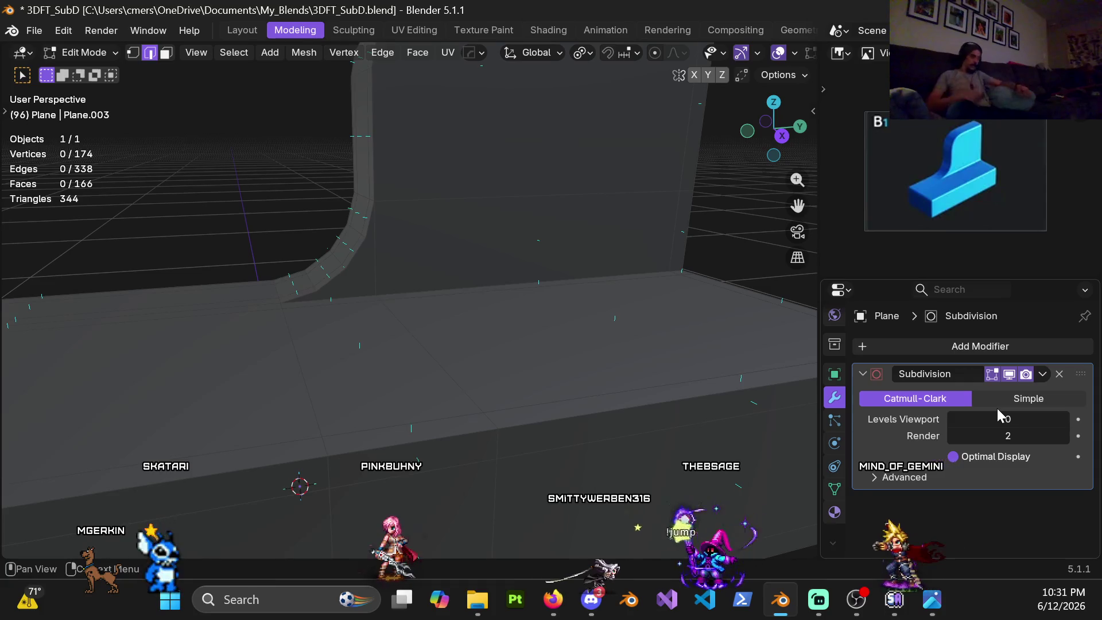
{"action": "scroll", "coordinate": [550, 222], "scroll_direction": "down", "scroll_amount": 3}
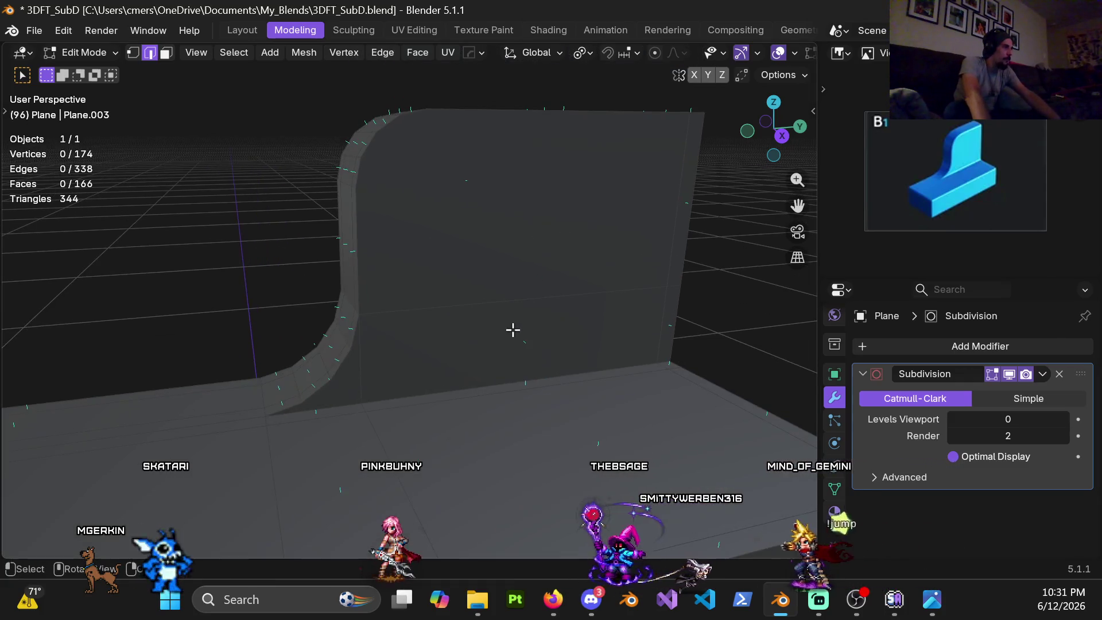
- Inset the three selected backrest and fillet faces on one side
{"action": "key", "text": "3"}
{"action": "left_click", "coordinate": [376, 367], "text": "shift"}
{"action": "left_click", "coordinate": [404, 322], "text": "shift"}
{"action": "left_click", "coordinate": [431, 236], "text": "shift"}
{"action": "mouse_move", "coordinate": [484, 277]}
{"action": "middle_mouse_down"}
{"action": "mouse_move", "coordinate": [381, 256]}
{"action": "mouse_move", "coordinate": [419, 227]}
{"action": "middle_mouse_up"}
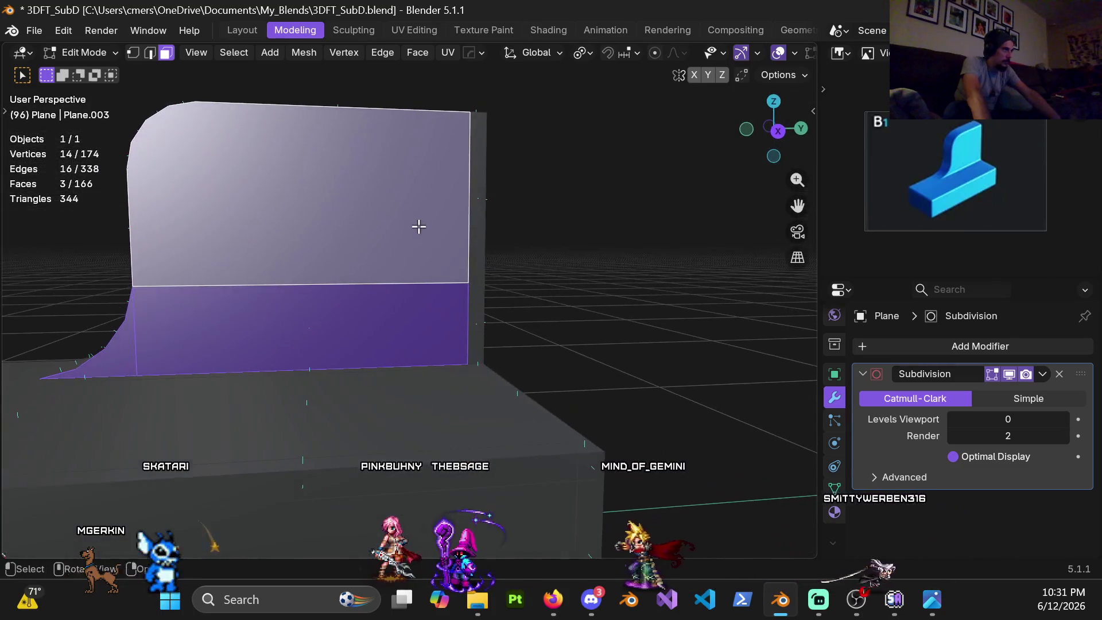
{"action": "middle_click_drag", "start_coordinate": [432, 273], "coordinate": [425, 314]}
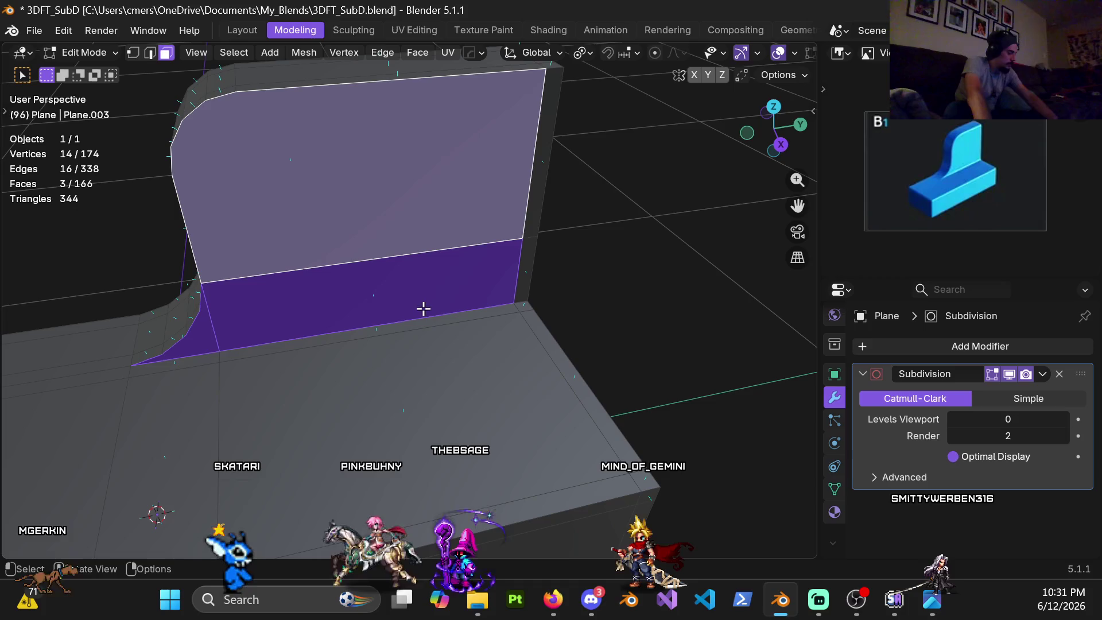
{"action": "key", "text": "i"}
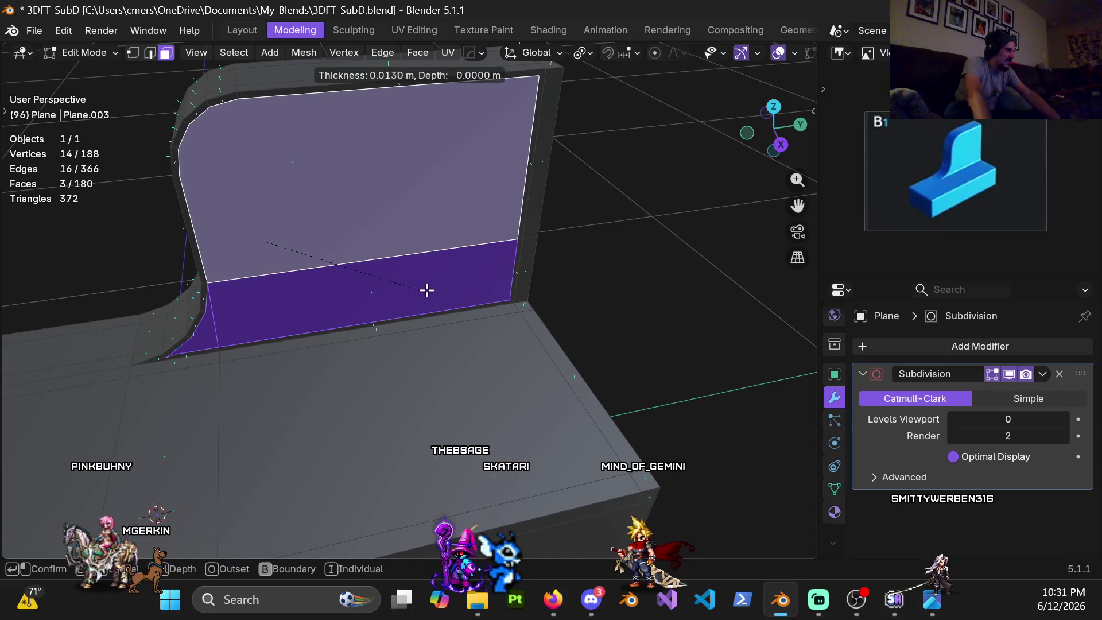
{"action": "left_click", "coordinate": [202, 278]}
- Inset the opposite wall faces, about 0.0049 m thick
{"action": "mouse_move", "coordinate": [202, 278]}
{"action": "middle_mouse_down"}
{"action": "mouse_move", "coordinate": [467, 270]}
{"action": "mouse_move", "coordinate": [467, 224]}
{"action": "mouse_move", "coordinate": [526, 248]}
{"action": "mouse_move", "coordinate": [423, 248]}
{"action": "mouse_move", "coordinate": [674, 419]}
{"action": "mouse_move", "coordinate": [457, 226]}
{"action": "mouse_move", "coordinate": [554, 292]}
{"action": "middle_mouse_up"}
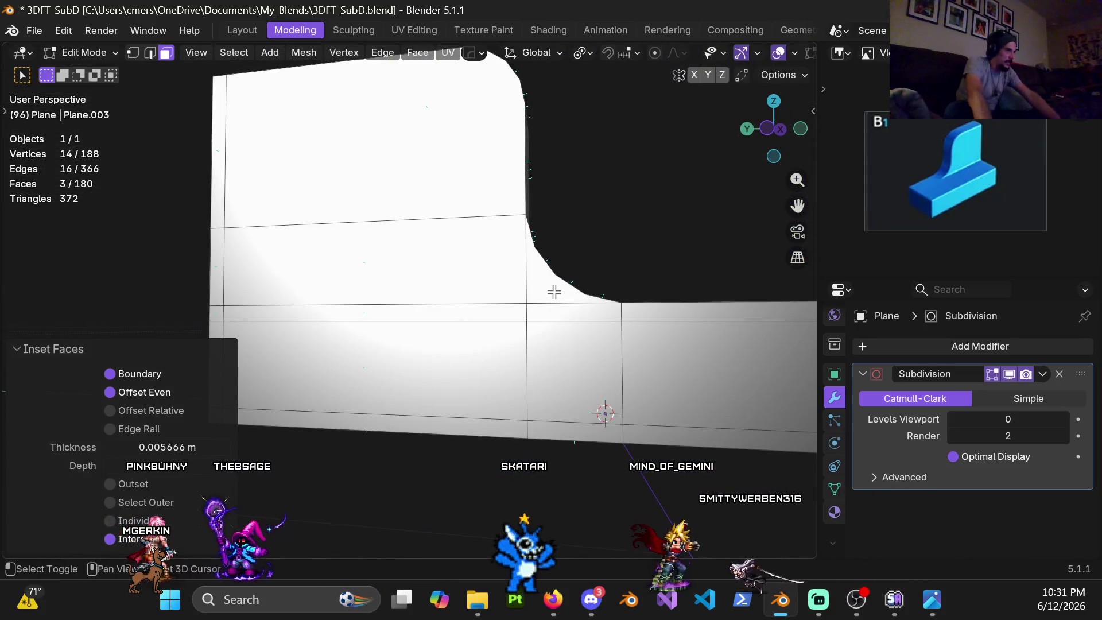
{"action": "left_click", "coordinate": [519, 285], "text": "shift"}
{"action": "mouse_move", "coordinate": [401, 160]}
{"action": "middle_mouse_down", "text": "shift"}
{"action": "mouse_move", "coordinate": [351, 190]}
{"action": "mouse_move", "coordinate": [432, 244]}
{"action": "mouse_move", "coordinate": [271, 294]}
{"action": "mouse_move", "coordinate": [153, 256]}
{"action": "mouse_move", "coordinate": [71, 268]}
{"action": "mouse_move", "coordinate": [264, 258]}
{"action": "mouse_move", "coordinate": [432, 283]}
{"action": "middle_mouse_up", "text": "shift"}
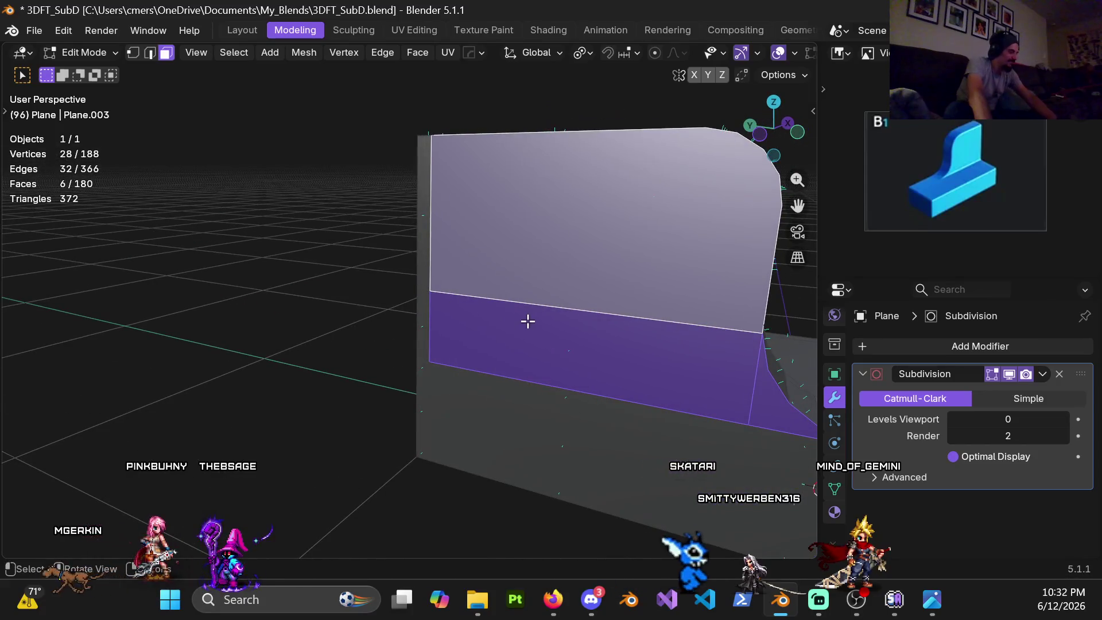
{"action": "key", "text": "i"}
{"action": "key", "text": "Escape"}
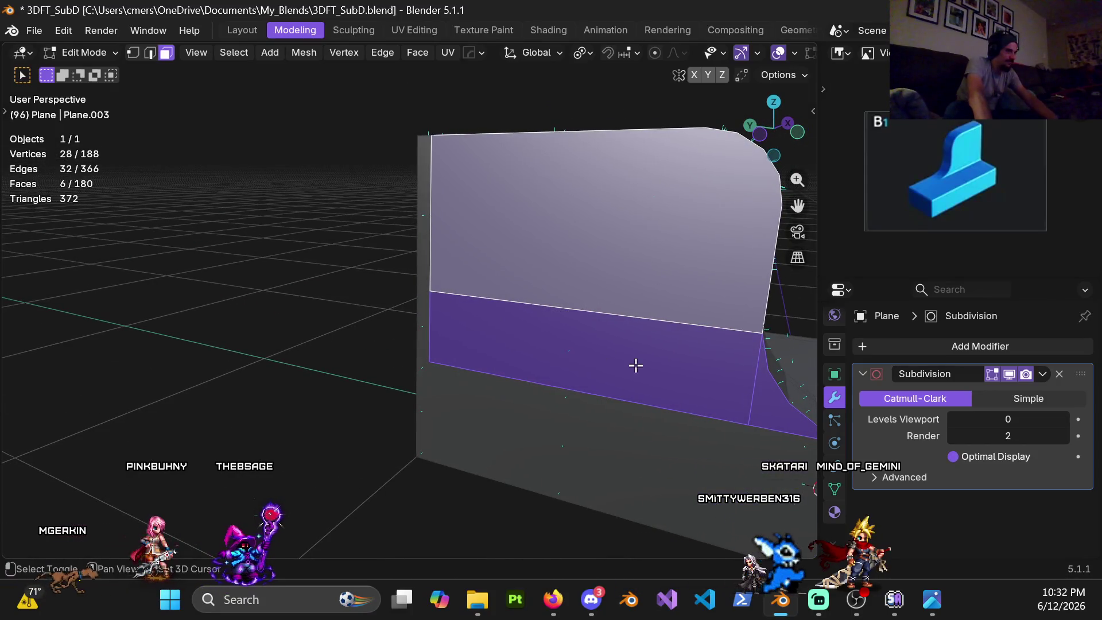
{"action": "middle_click_drag", "start_coordinate": [635, 364], "coordinate": [338, 288], "text": "shift"}
{"action": "middle_click_drag", "start_coordinate": [562, 387], "coordinate": [590, 362]}
{"action": "scroll", "coordinate": [590, 362], "scroll_direction": "up", "scroll_amount": 2}
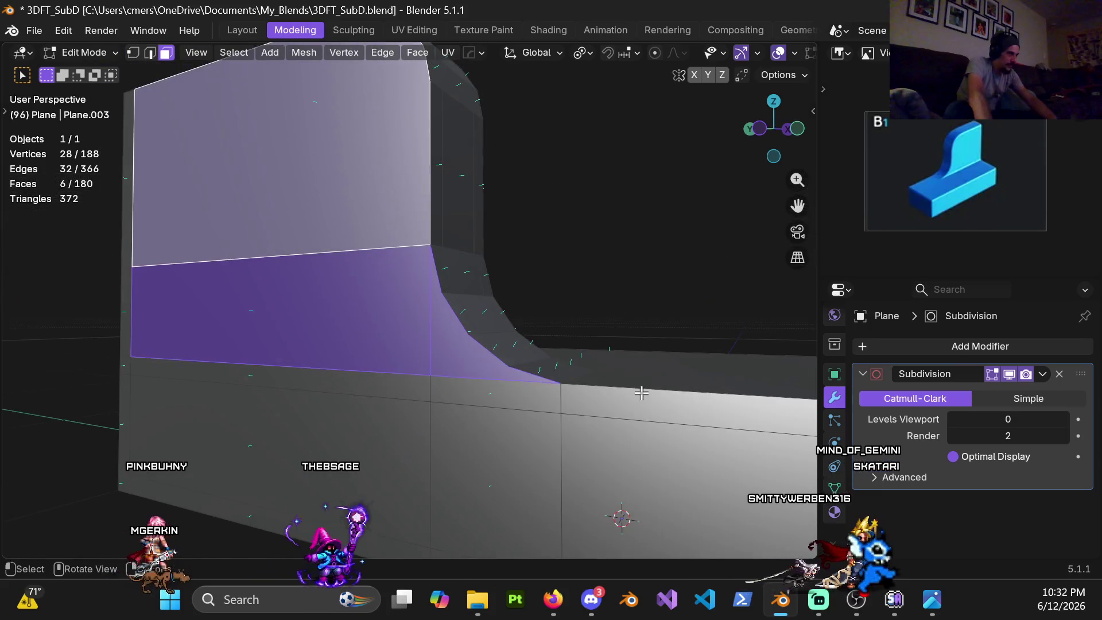
{"action": "key", "text": "i"}
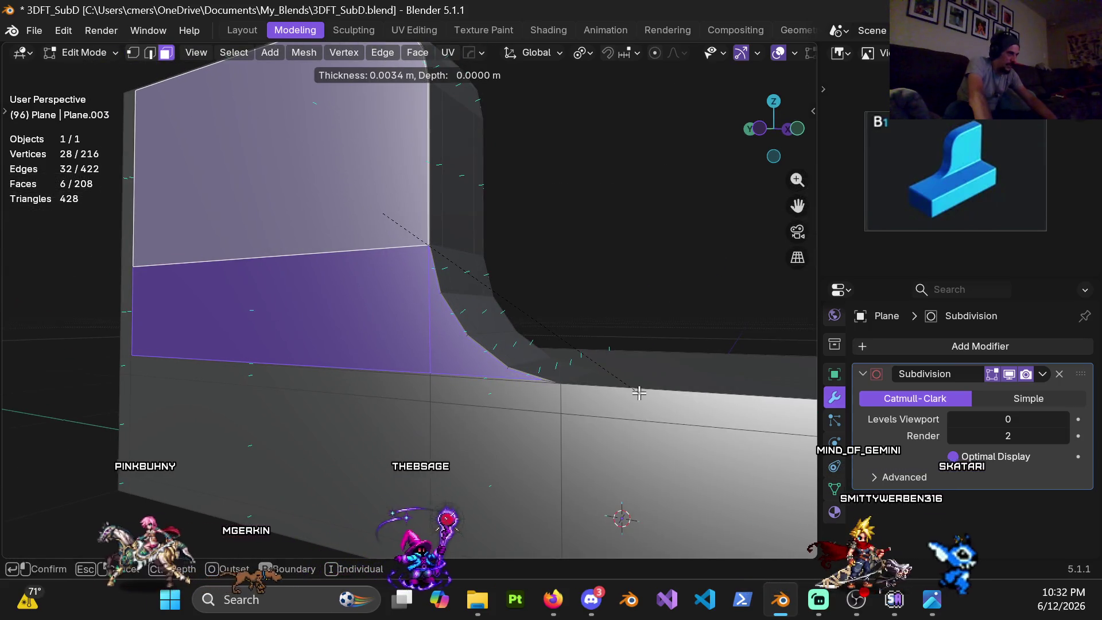
{"action": "left_click", "coordinate": [639, 393]}
- Return the mesh to Object Mode
{"action": "key", "text": "ctrl+Tab"}
{"action": "left_click", "coordinate": [277, 355]}
{"action": "scroll", "coordinate": [508, 270], "scroll_direction": "down", "scroll_amount": 4}
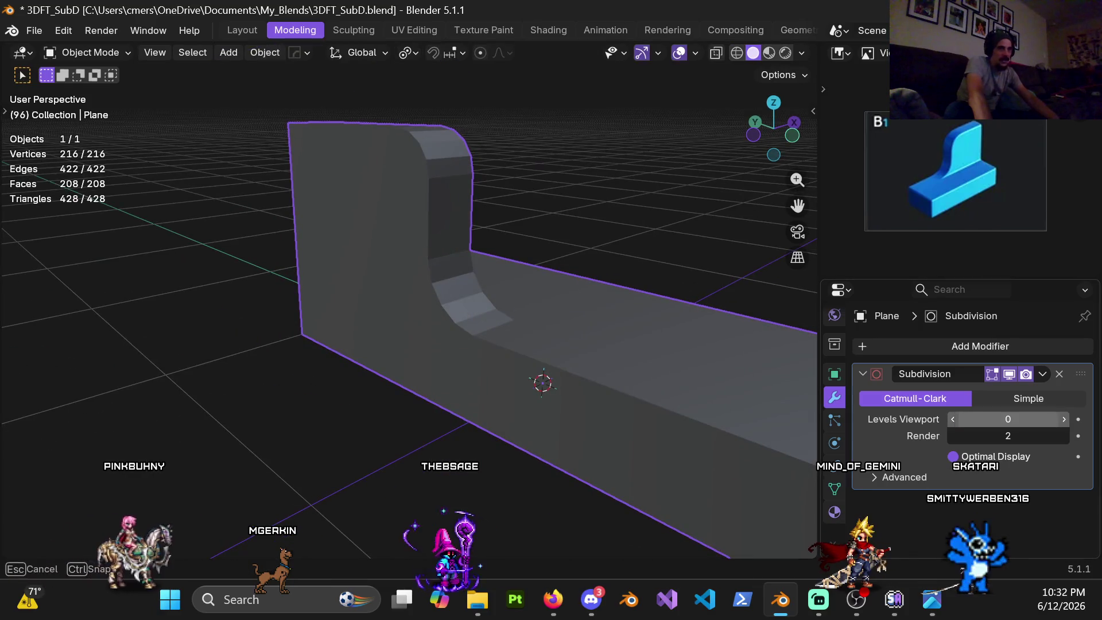
- Set Levels Viewport to 4 and inspect the smoothed block
{"action": "type", "text": "4"}
{"action": "key", "text": "Return"}
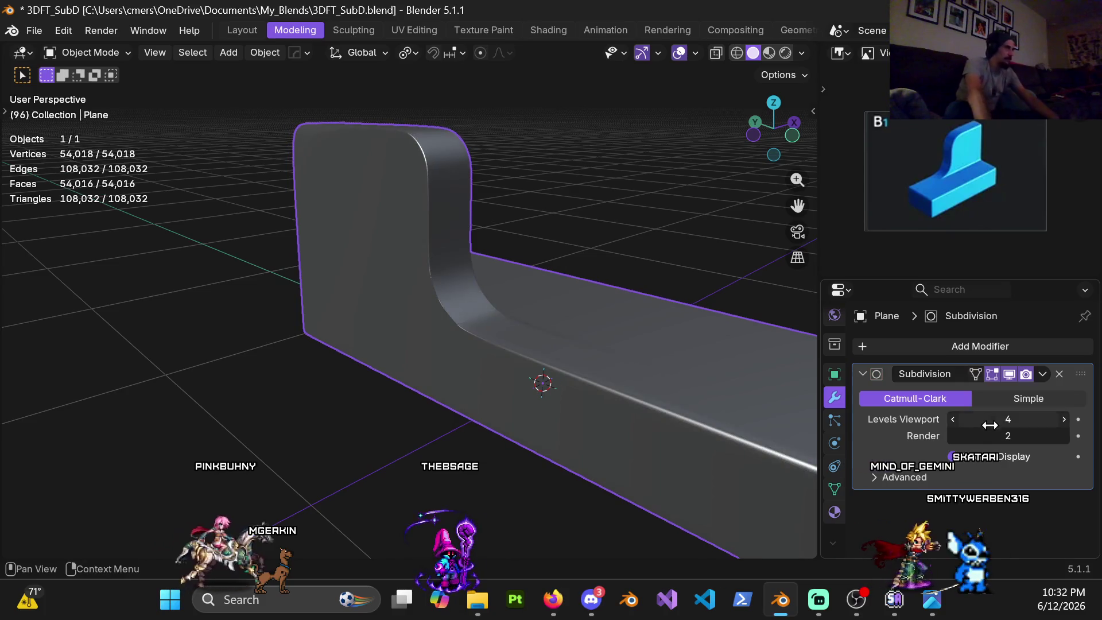
{"action": "mouse_move", "coordinate": [504, 228]}
{"action": "middle_mouse_down"}
{"action": "mouse_move", "coordinate": [463, 184]}
{"action": "mouse_move", "coordinate": [443, 267]}
{"action": "middle_mouse_up"}
{"action": "mouse_move", "coordinate": [479, 310]}
{"action": "middle_mouse_down"}
{"action": "mouse_move", "coordinate": [428, 330]}
{"action": "mouse_move", "coordinate": [386, 308]}
{"action": "mouse_move", "coordinate": [447, 295]}
{"action": "mouse_move", "coordinate": [546, 344]}
{"action": "mouse_move", "coordinate": [387, 341]}
{"action": "mouse_move", "coordinate": [463, 330]}
{"action": "middle_mouse_up"}
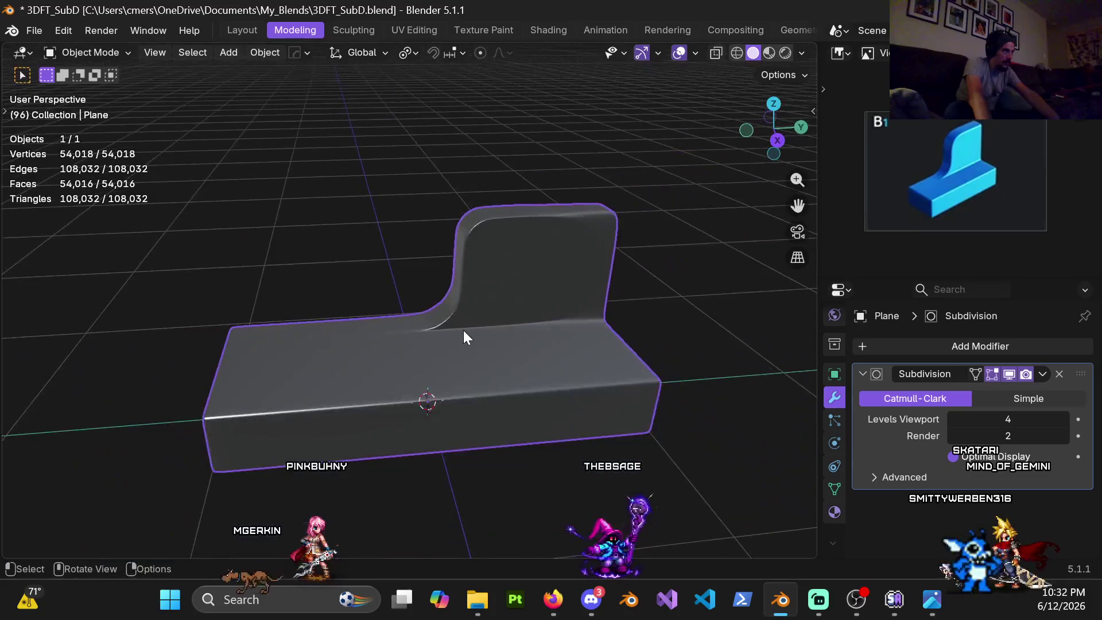
{"action": "scroll", "coordinate": [463, 330], "scroll_direction": "down", "scroll_amount": 3}
{"action": "left_click", "coordinate": [583, 274]}
{"action": "scroll", "coordinate": [595, 231], "scroll_direction": "up", "scroll_amount": 5}
{"action": "scroll", "coordinate": [387, 318], "scroll_direction": "up", "scroll_amount": 3}
{"action": "mouse_move", "coordinate": [387, 318]}
{"action": "middle_mouse_down"}
{"action": "mouse_move", "coordinate": [364, 295]}
{"action": "mouse_move", "coordinate": [393, 263]}
{"action": "middle_mouse_up"}
- Check the backrest wall in Edit Mode, then undo back through the insets
{"action": "key", "text": "Tab"}
{"action": "mouse_move", "coordinate": [541, 282]}
{"action": "middle_mouse_down"}
{"action": "mouse_move", "coordinate": [524, 315]}
{"action": "mouse_move", "coordinate": [487, 265]}
{"action": "mouse_move", "coordinate": [435, 268]}
{"action": "mouse_move", "coordinate": [501, 265]}
{"action": "mouse_move", "coordinate": [507, 239]}
{"action": "mouse_move", "coordinate": [501, 304]}
{"action": "mouse_move", "coordinate": [457, 271]}
{"action": "mouse_move", "coordinate": [491, 241]}
{"action": "middle_mouse_up"}
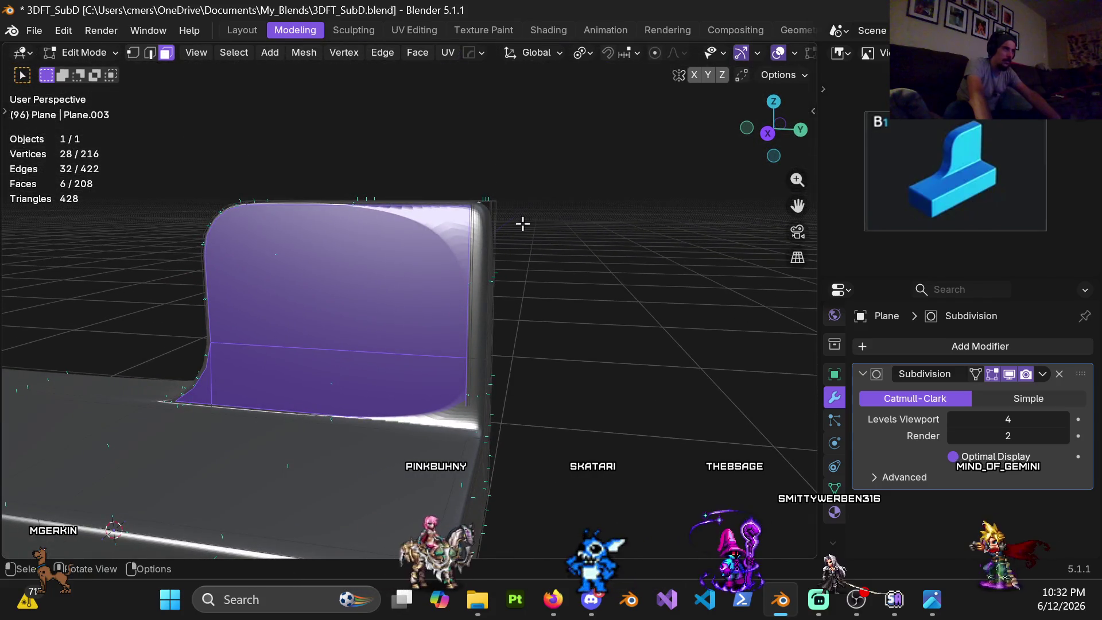
{"action": "mouse_move", "coordinate": [556, 239]}
{"action": "middle_mouse_down"}
{"action": "mouse_move", "coordinate": [475, 259]}
{"action": "mouse_move", "coordinate": [292, 249]}
{"action": "mouse_move", "coordinate": [420, 243]}
{"action": "mouse_move", "coordinate": [369, 259]}
{"action": "mouse_move", "coordinate": [378, 294]}
{"action": "middle_mouse_up"}
{"action": "key", "text": "Tab"}
{"action": "key", "text": "Tab"}
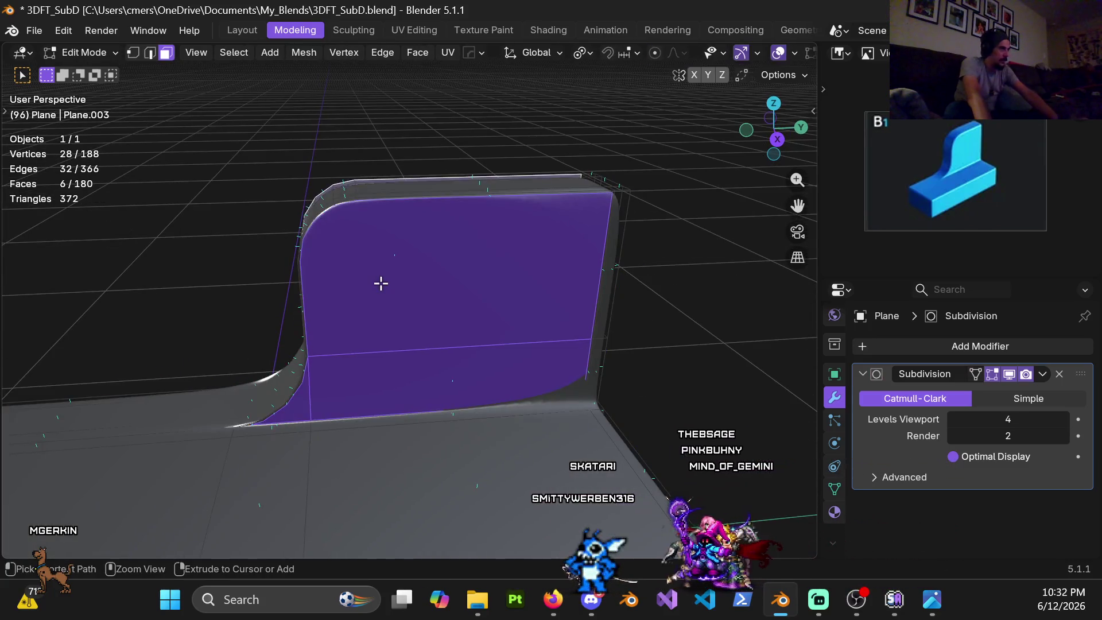
{"action": "key", "text": "ctrl+KP_Subtract"}
{"action": "key", "text": "ctrl+z"}
{"action": "key", "text": "ctrl+z"}
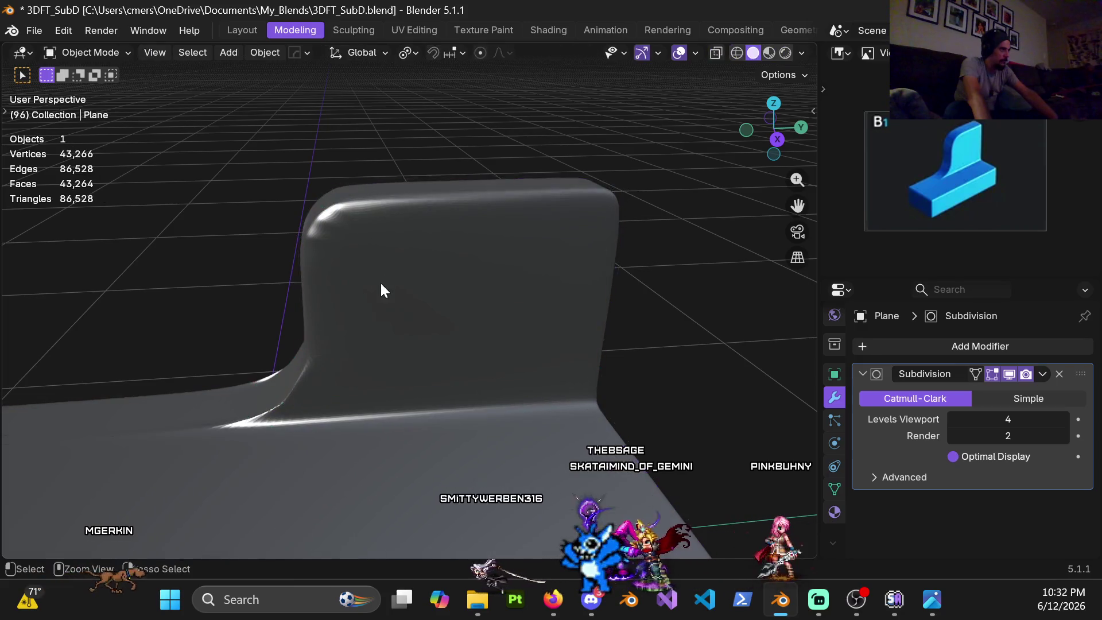
{"action": "key", "text": "ctrl+z"}
{"action": "key", "text": "ctrl+z"}
{"action": "key", "text": "ctrl+z"}
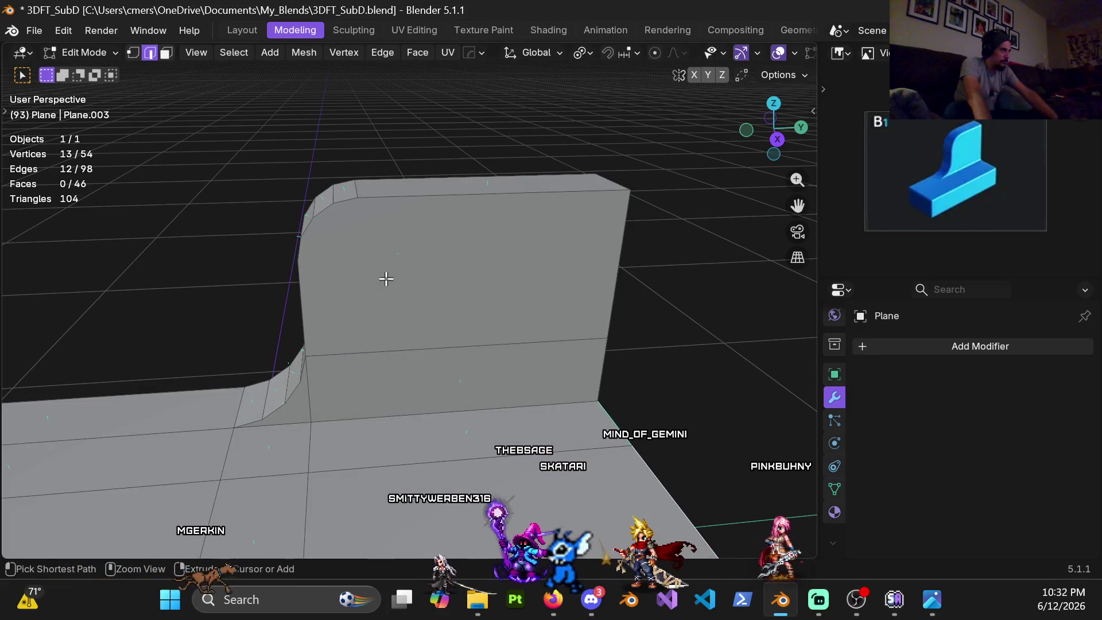
- Select an edge loop along the base and bring up the delete options
{"action": "scroll", "coordinate": [417, 351], "scroll_direction": "down", "scroll_amount": 5}
{"action": "middle_click_drag", "start_coordinate": [384, 336], "coordinate": [417, 381]}
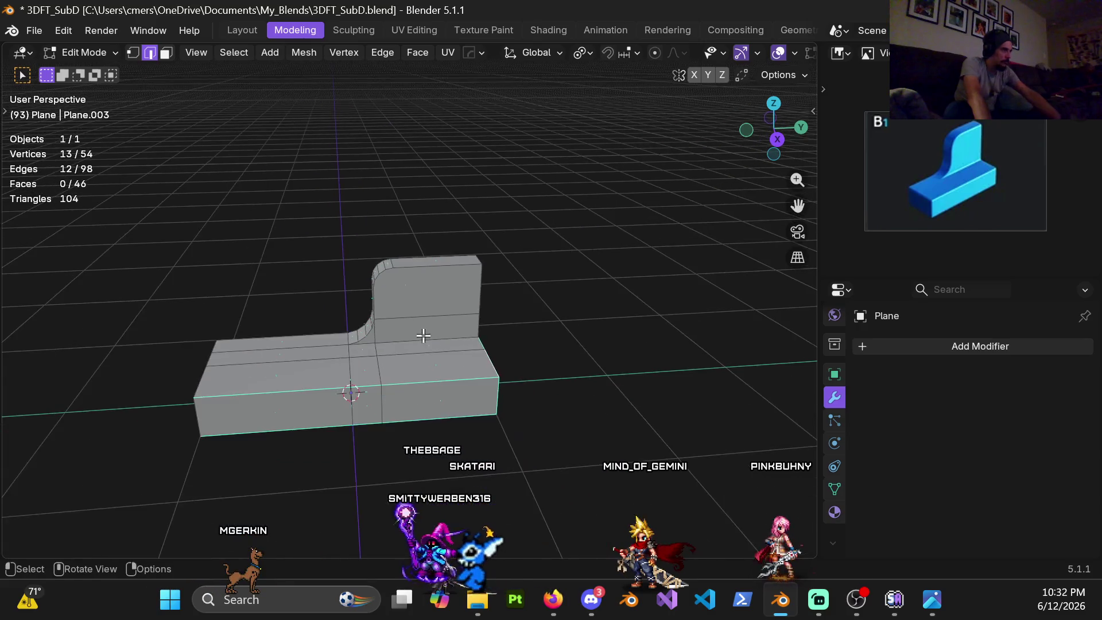
{"action": "left_click", "coordinate": [390, 391], "text": "alt"}
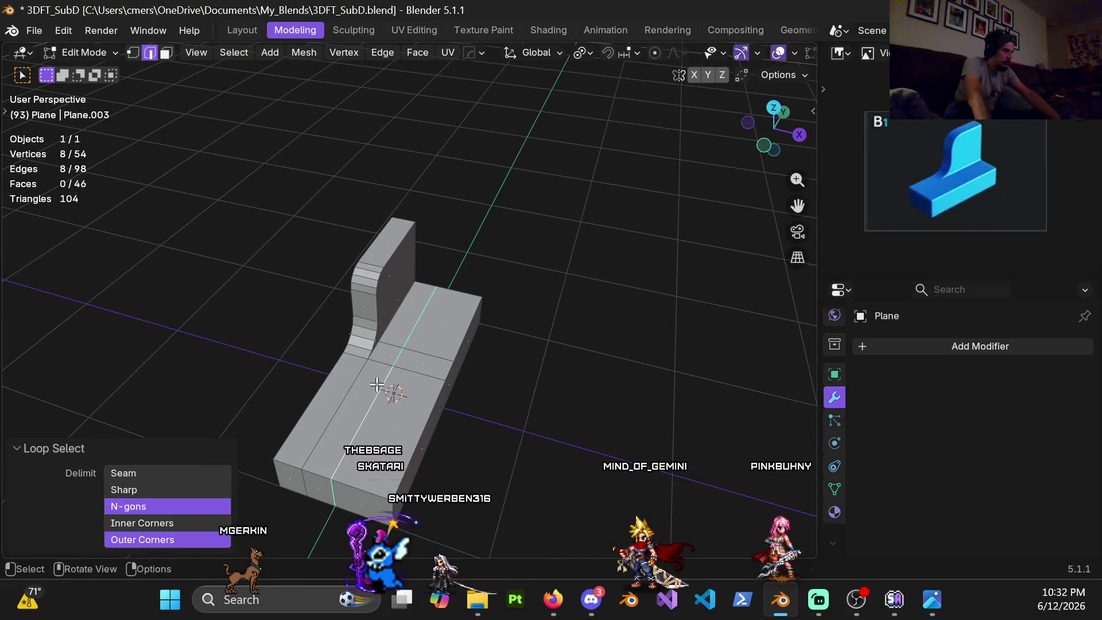
{"action": "key", "text": "x"}
{"action": "mouse_move", "coordinate": [377, 382]}
{"action": "middle_mouse_down"}
{"action": "mouse_move", "coordinate": [409, 266]}
{"action": "mouse_move", "coordinate": [320, 388]}
{"action": "middle_mouse_up"}
- Select the backrest and curved fillet faces and delete them as Faces
{"action": "key", "text": "3"}
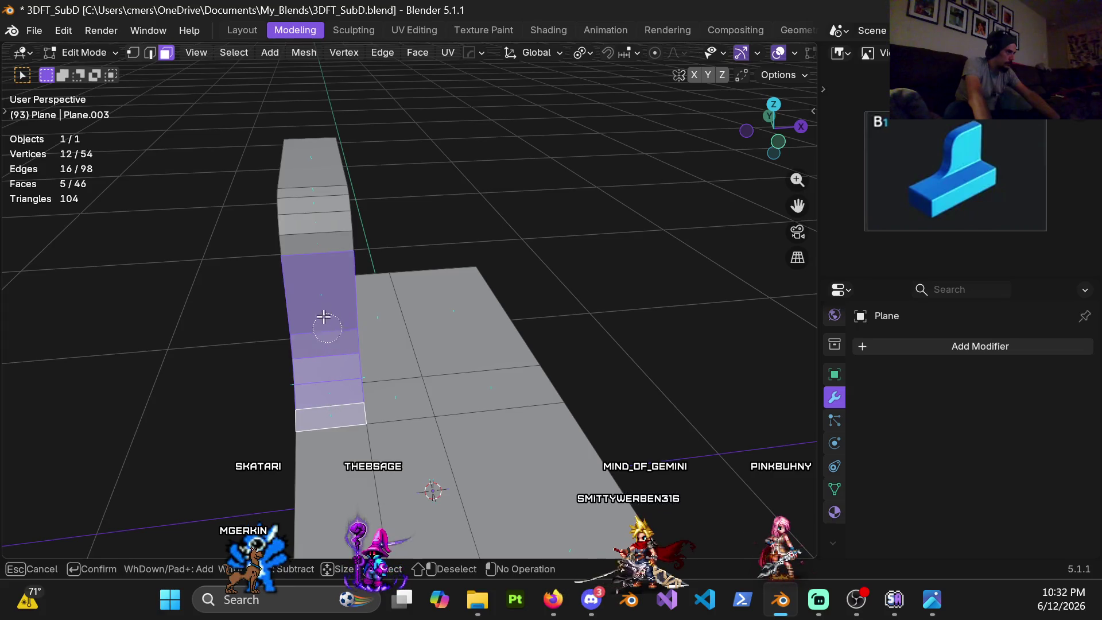
{"action": "middle_click_drag", "start_coordinate": [303, 165], "coordinate": [338, 274]}
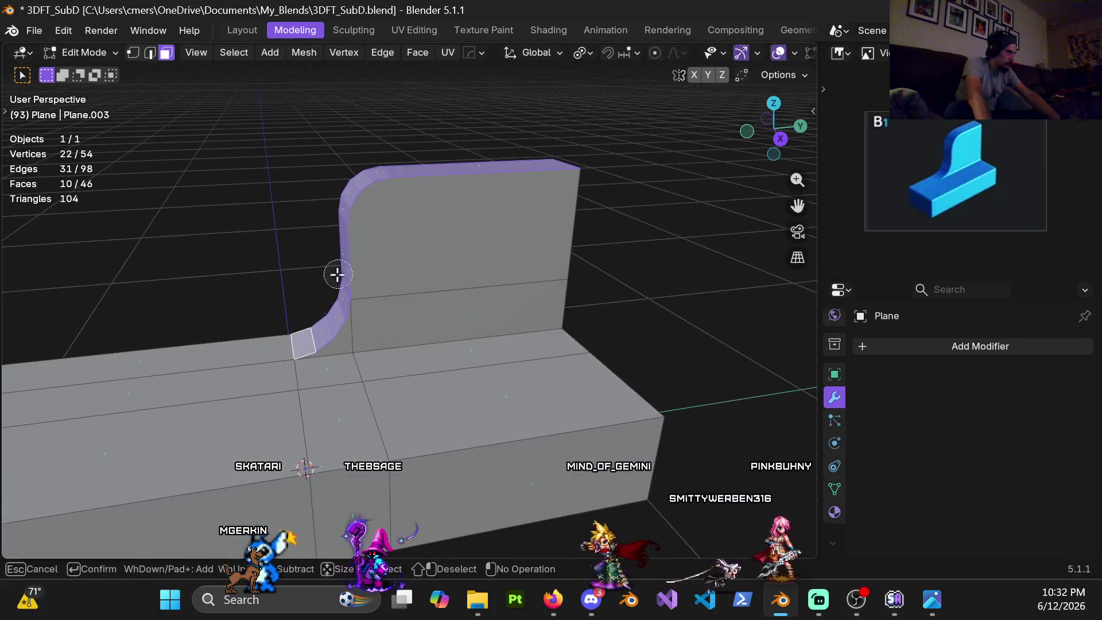
{"action": "mouse_move", "coordinate": [415, 224]}
{"action": "middle_mouse_down"}
{"action": "mouse_move", "coordinate": [418, 341]}
{"action": "mouse_move", "coordinate": [465, 344]}
{"action": "middle_mouse_up"}
{"action": "left_click", "coordinate": [505, 322], "text": "shift"}
{"action": "left_click", "coordinate": [529, 322], "text": "shift"}
{"action": "middle_click_drag", "start_coordinate": [529, 322], "coordinate": [341, 345]}
{"action": "scroll", "coordinate": [341, 344], "scroll_direction": "up", "scroll_amount": 4}
{"action": "left_click", "coordinate": [374, 378], "text": "shift"}
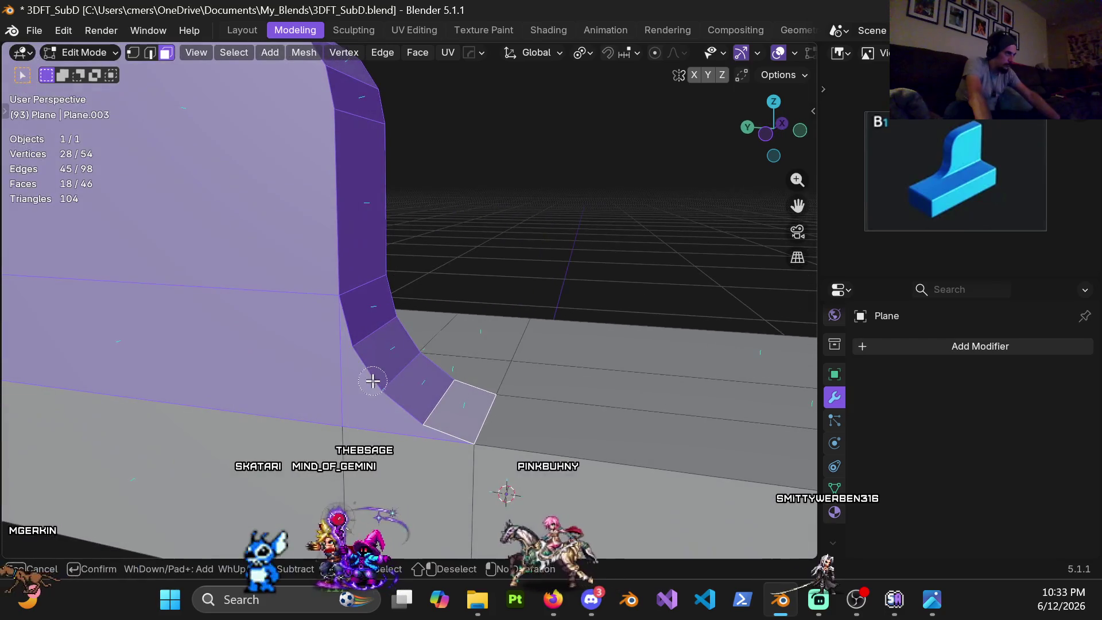
{"action": "key", "text": "x"}
{"action": "left_click", "coordinate": [334, 378]}
{"action": "scroll", "coordinate": [384, 346], "scroll_direction": "down", "scroll_amount": 3}
{"action": "middle_click_drag", "start_coordinate": [383, 347], "coordinate": [359, 398]}
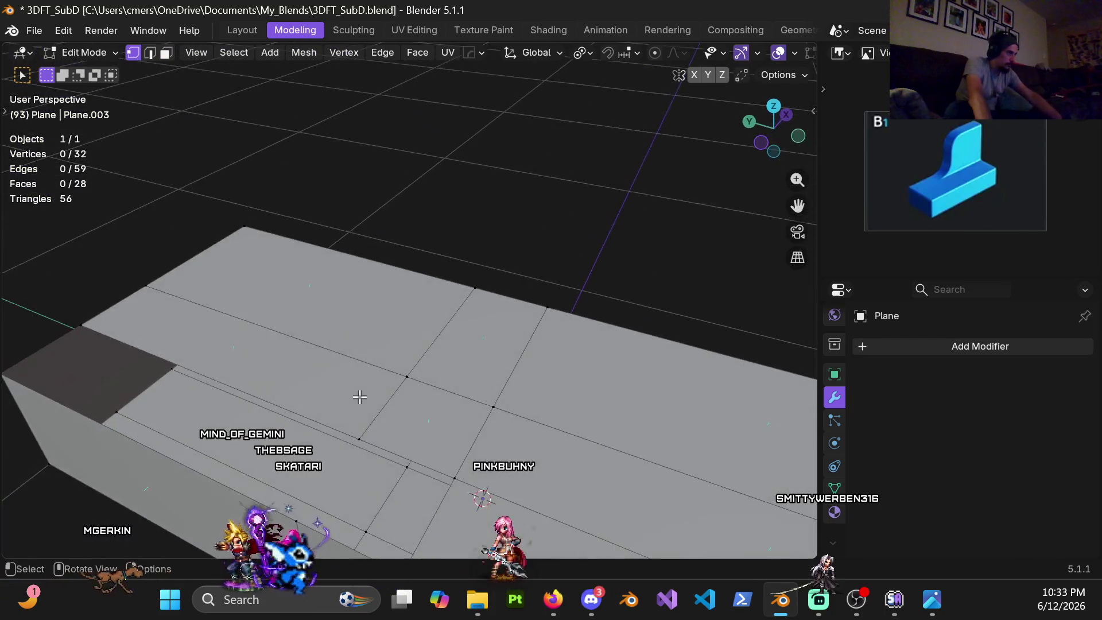
- Select an edge loop across the box top, then cancel the Delete menu without deleting
{"action": "scroll", "coordinate": [374, 425], "scroll_direction": "down", "scroll_amount": 2}
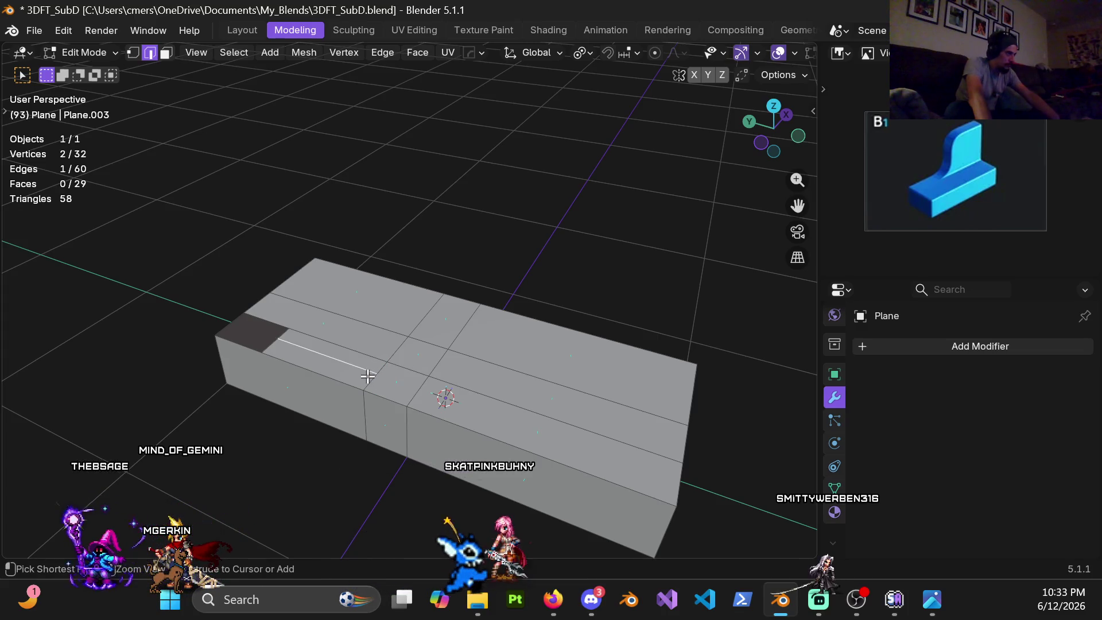
{"action": "key", "text": "3"}
{"action": "mouse_move", "coordinate": [526, 230]}
{"action": "middle_mouse_down"}
{"action": "mouse_move", "coordinate": [349, 295]}
{"action": "mouse_move", "coordinate": [200, 308]}
{"action": "middle_mouse_up"}
{"action": "key", "text": "2"}
{"action": "left_click", "coordinate": [334, 374], "text": "alt"}
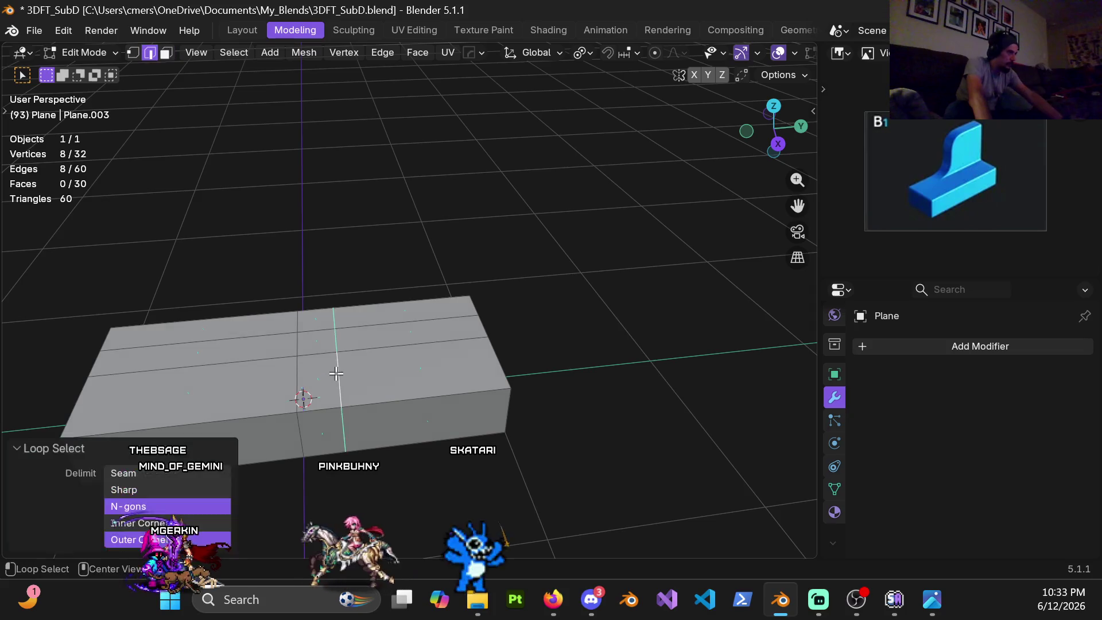
{"action": "key", "text": "x"}
{"action": "key", "text": "Escape"}
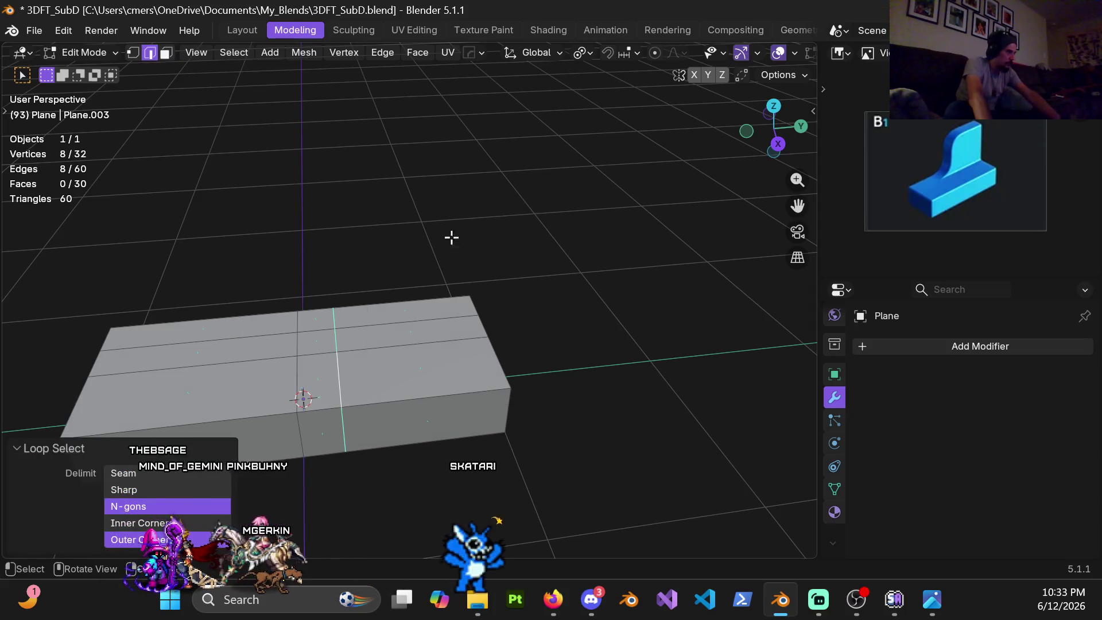
- Select the two adjacent top faces at the back end and switch to right orthographic view
{"action": "key", "text": "3"}
{"action": "left_click", "coordinate": [361, 319]}
{"action": "left_click", "coordinate": [317, 319], "text": "shift"}
{"action": "middle_click_drag", "start_coordinate": [317, 320], "coordinate": [318, 292]}
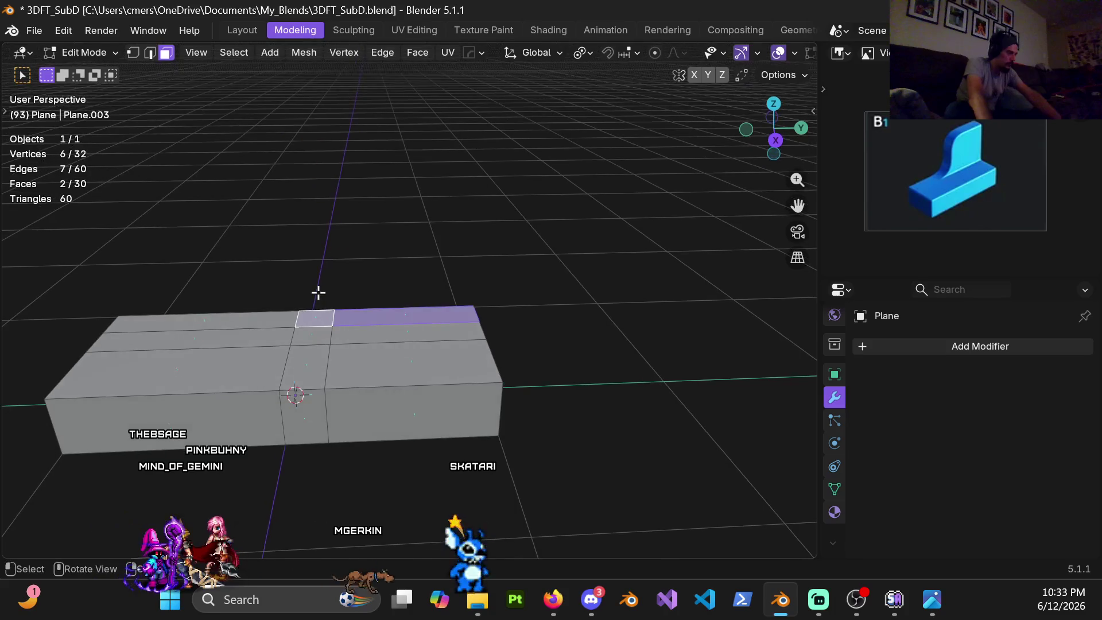
{"action": "key", "text": "KP_5"}
{"action": "key", "text": "KP_3"}
{"action": "scroll", "coordinate": [354, 295], "scroll_direction": "up", "scroll_amount": 4}
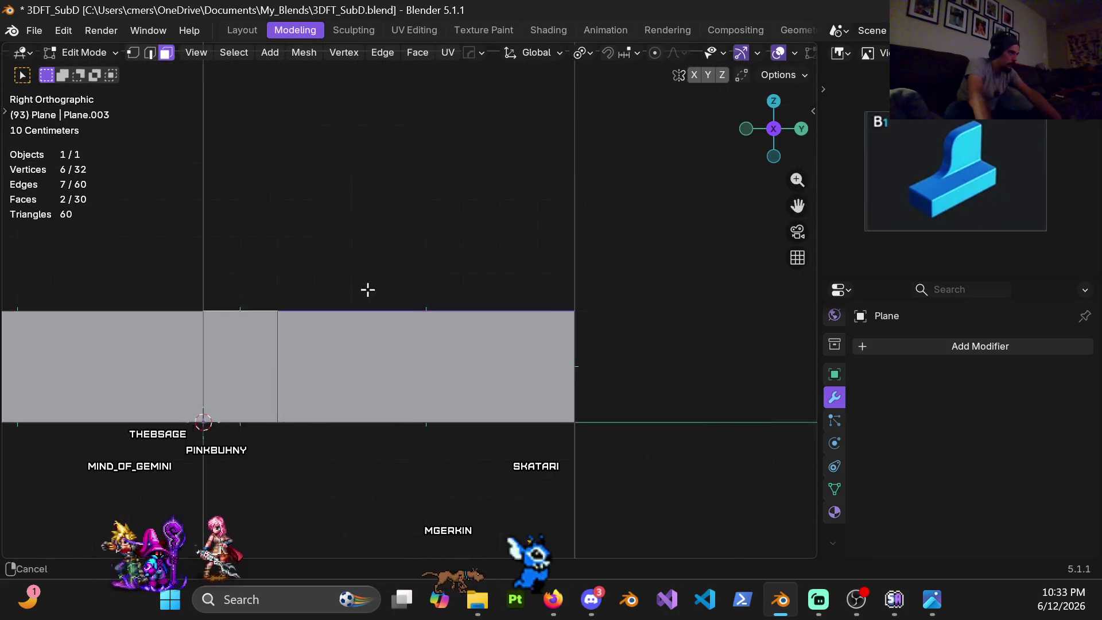
- Extrude the two back-end faces upward into a first raised step
{"action": "key", "text": "e"}
{"action": "left_click", "coordinate": [369, 263]}
{"action": "mouse_move", "coordinate": [394, 329]}
{"action": "middle_mouse_down"}
{"action": "mouse_move", "coordinate": [399, 364]}
{"action": "mouse_move", "coordinate": [401, 315]}
{"action": "middle_mouse_up"}
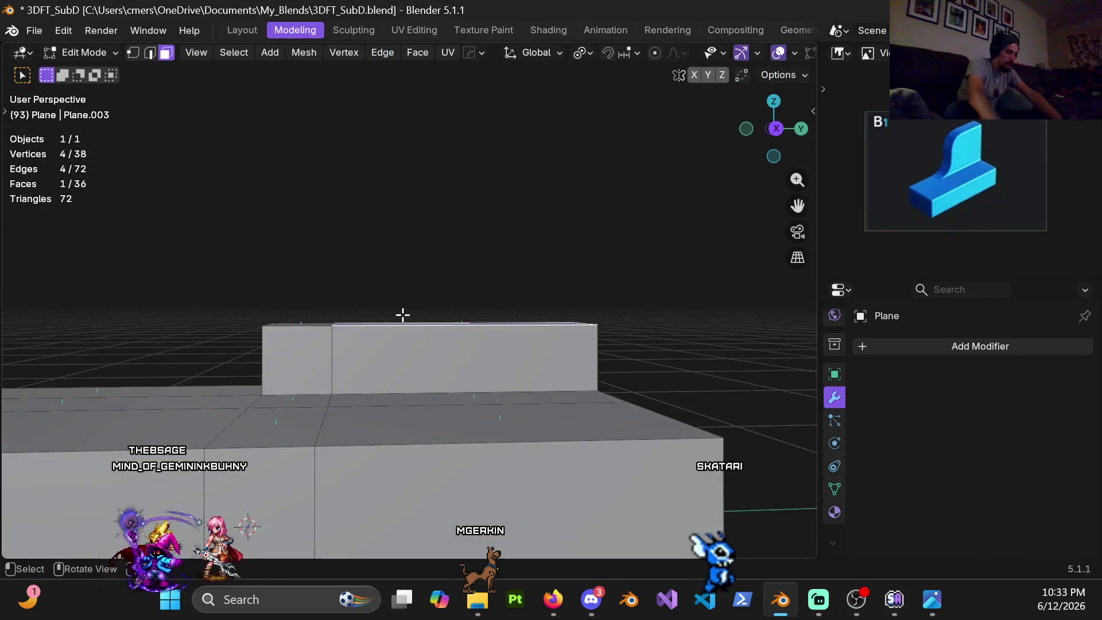
{"action": "key", "text": "KP_3"}
- Extrude the top face a further 0.4 m upward to form the tall backrest
{"action": "key", "text": "e"}
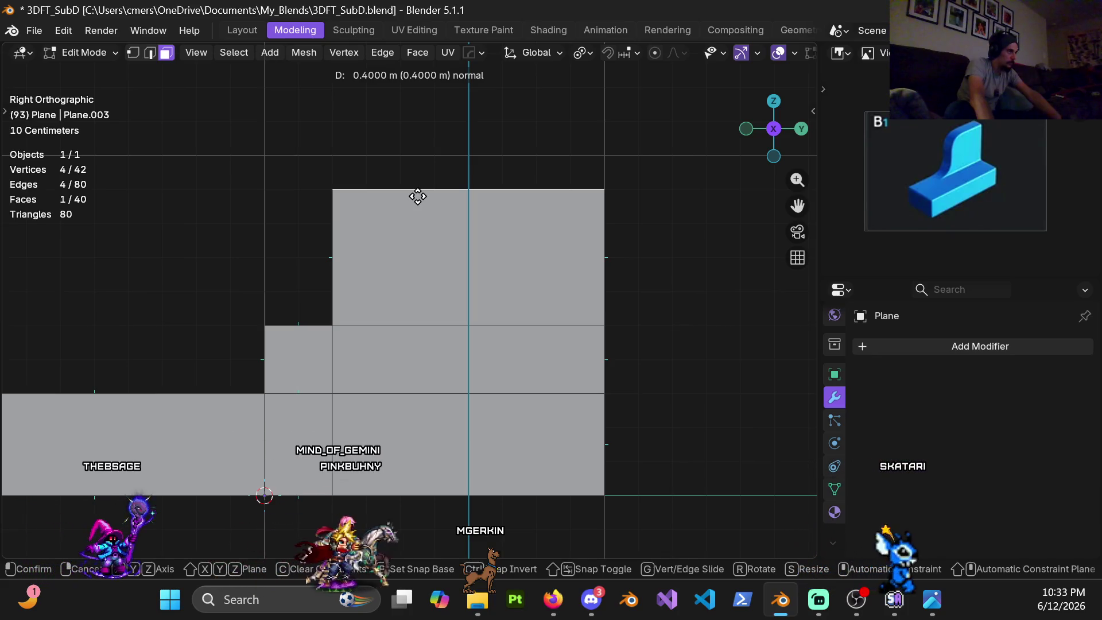
{"action": "left_click", "coordinate": [416, 193]}
{"action": "mouse_move", "coordinate": [398, 234]}
{"action": "middle_mouse_down"}
{"action": "mouse_move", "coordinate": [413, 302]}
{"action": "mouse_move", "coordinate": [402, 290]}
{"action": "mouse_move", "coordinate": [363, 315]}
{"action": "mouse_move", "coordinate": [401, 246]}
{"action": "middle_mouse_up"}
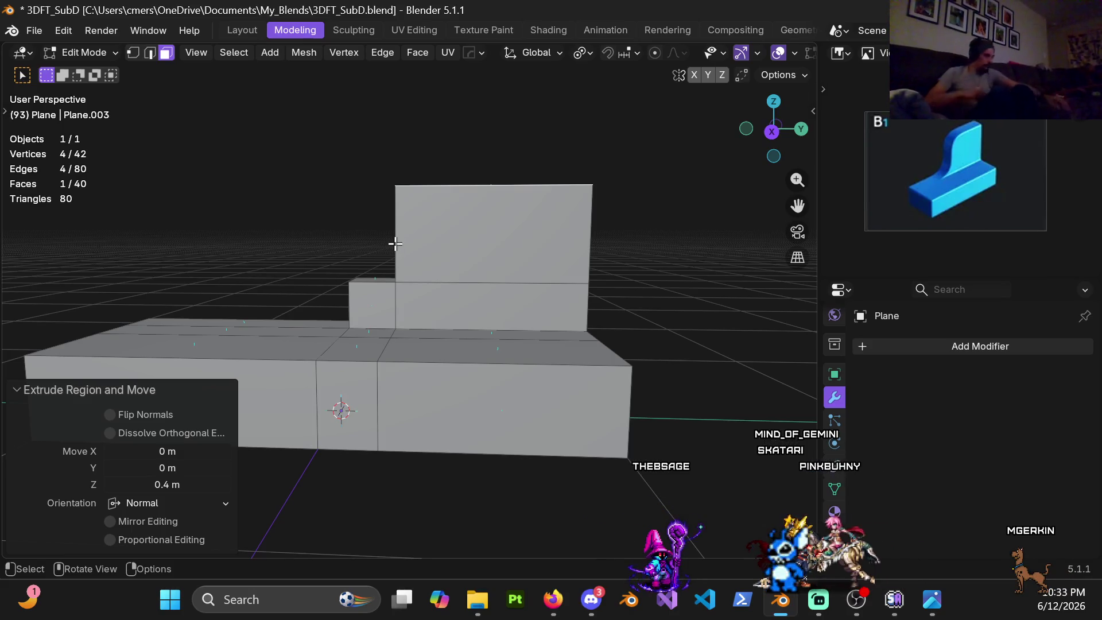
{"action": "middle_click_drag", "start_coordinate": [498, 261], "coordinate": [510, 281]}
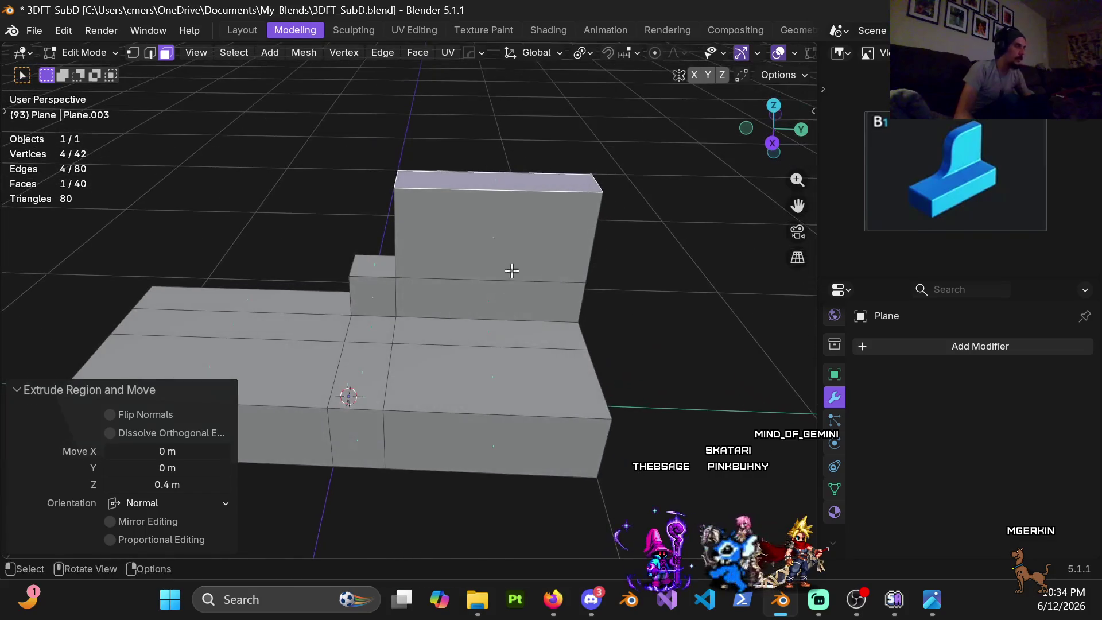
{"action": "key", "text": "ctrl+r"}
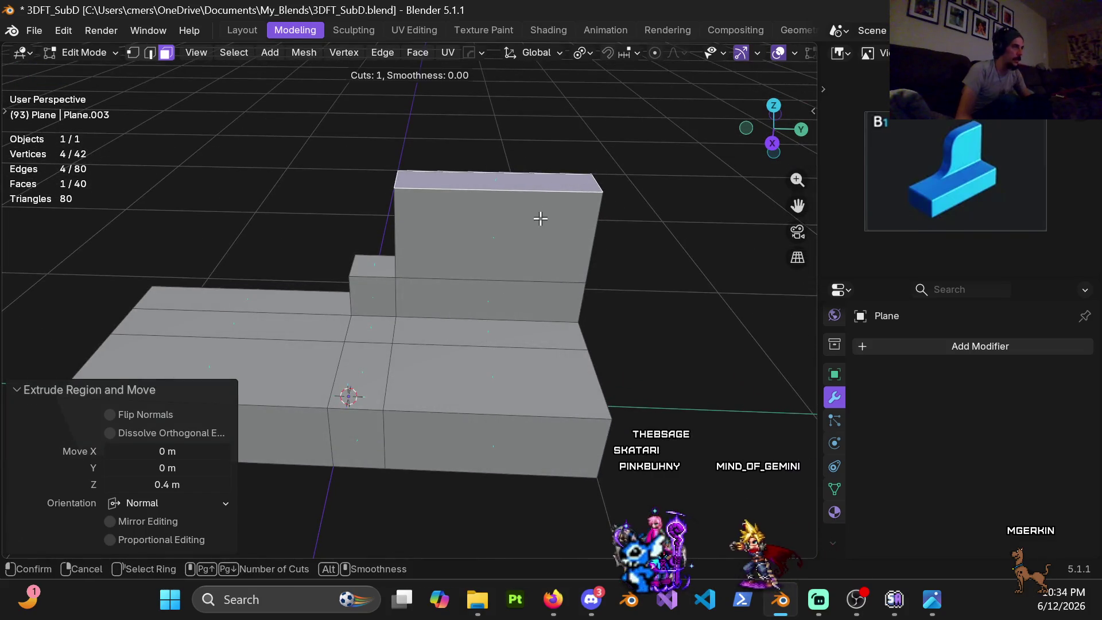
{"action": "left_click", "coordinate": [605, 222]}
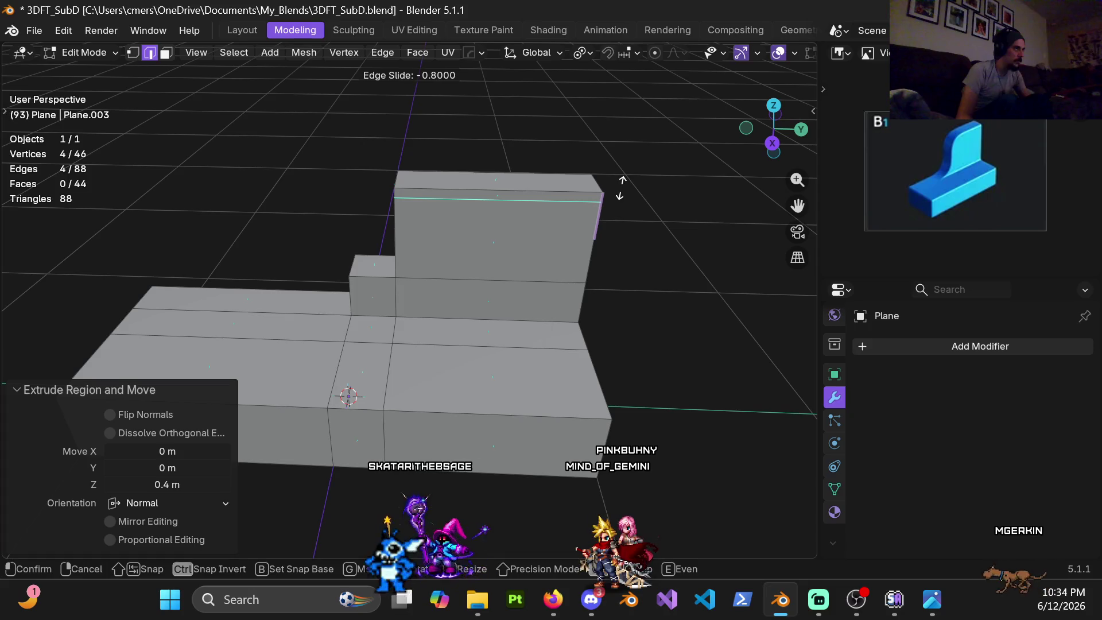
{"action": "left_click", "coordinate": [620, 187]}
{"action": "middle_click_drag", "start_coordinate": [620, 187], "coordinate": [579, 211]}
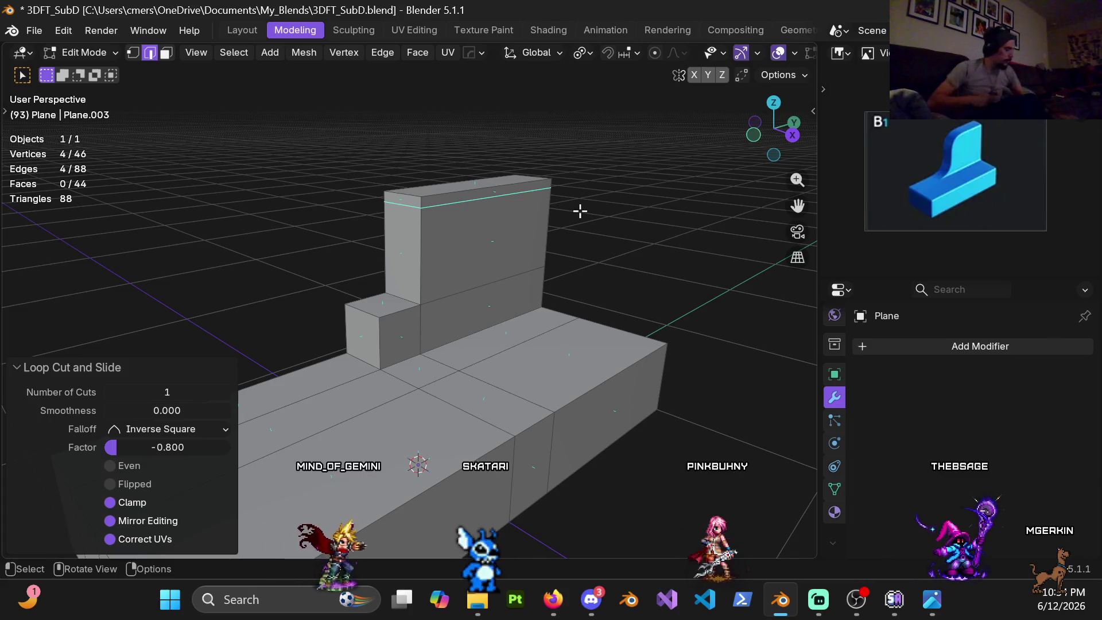
{"action": "key", "text": "ctrl+z"}
{"action": "key", "text": "2"}
{"action": "mouse_move", "coordinate": [562, 257]}
{"action": "middle_mouse_down"}
{"action": "mouse_move", "coordinate": [556, 284]}
{"action": "mouse_move", "coordinate": [503, 269]}
{"action": "mouse_move", "coordinate": [442, 283]}
{"action": "middle_mouse_up"}
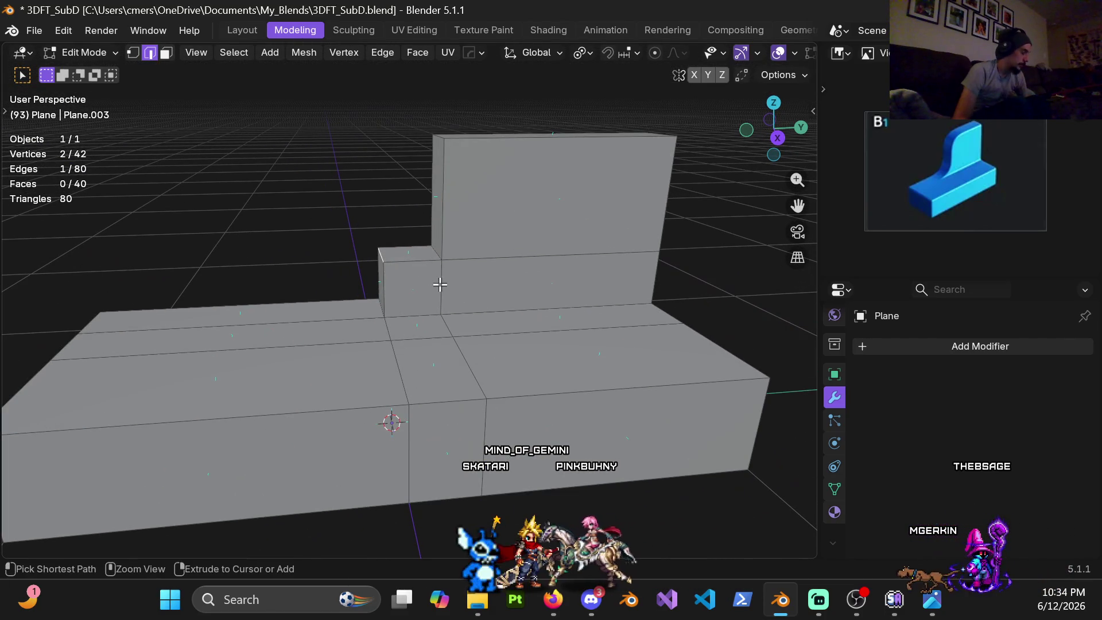
- Bevel the inner corner edge into a four-segment fillet and merge the whole mesh by distance
{"action": "key", "text": "ctrl+b"}
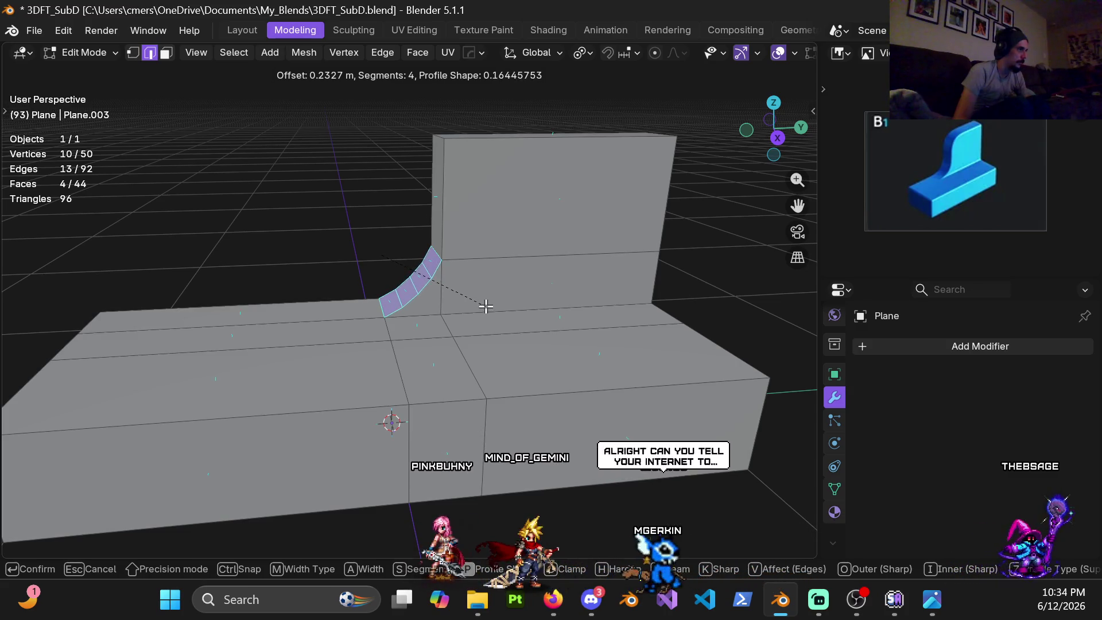
{"action": "left_click", "coordinate": [485, 305]}
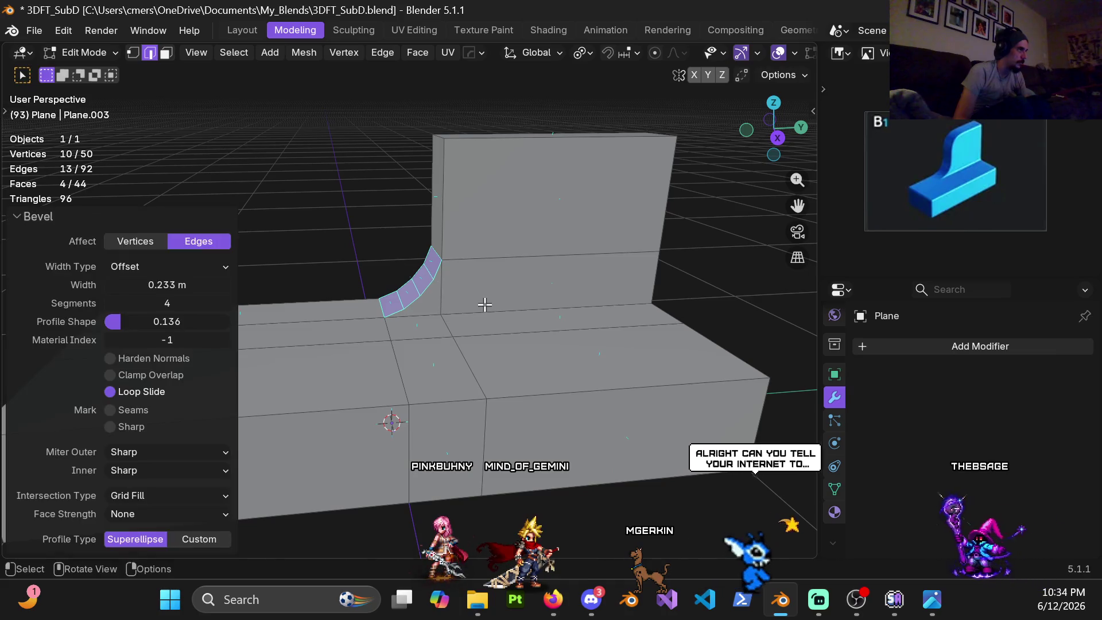
{"action": "key", "text": "a"}
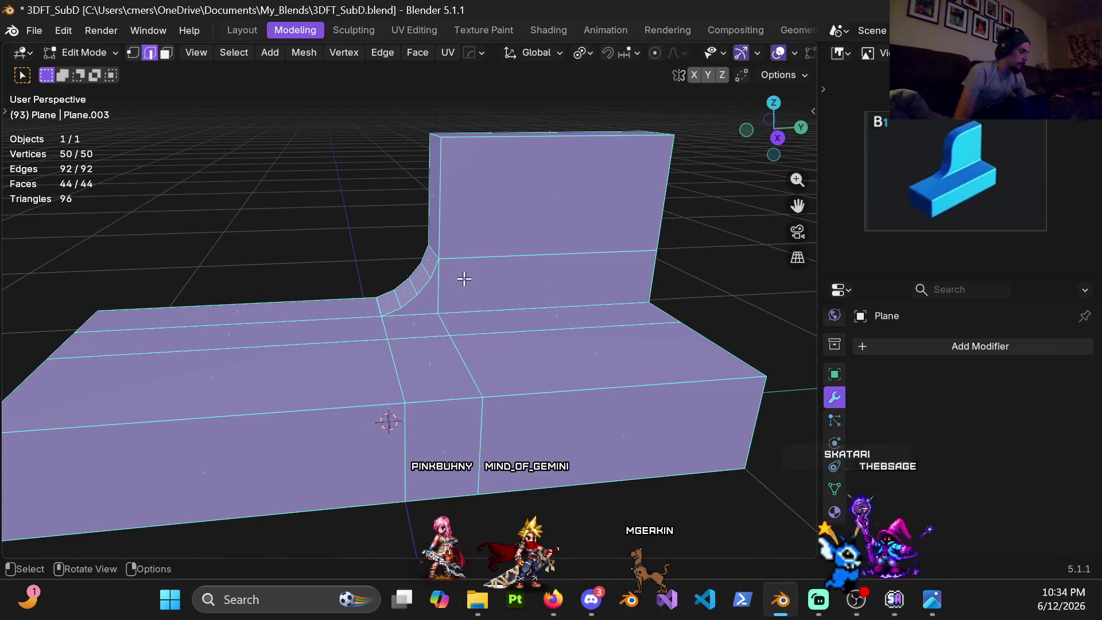
{"action": "key", "text": "m"}
{"action": "left_click", "coordinate": [463, 279]}
- Return to the side view in vertex mode and begin a knife cut
{"action": "mouse_move", "coordinate": [467, 266]}
{"action": "middle_mouse_down"}
{"action": "mouse_move", "coordinate": [452, 295]}
{"action": "mouse_move", "coordinate": [467, 332]}
{"action": "mouse_move", "coordinate": [458, 320]}
{"action": "middle_mouse_up"}
{"action": "scroll", "coordinate": [474, 325], "scroll_direction": "down", "scroll_amount": 2}
{"action": "scroll", "coordinate": [474, 326], "scroll_direction": "up", "scroll_amount": 4}
{"action": "scroll", "coordinate": [448, 327], "scroll_direction": "down", "scroll_amount": 2}
{"action": "key", "text": "1"}
{"action": "key", "text": "k"}
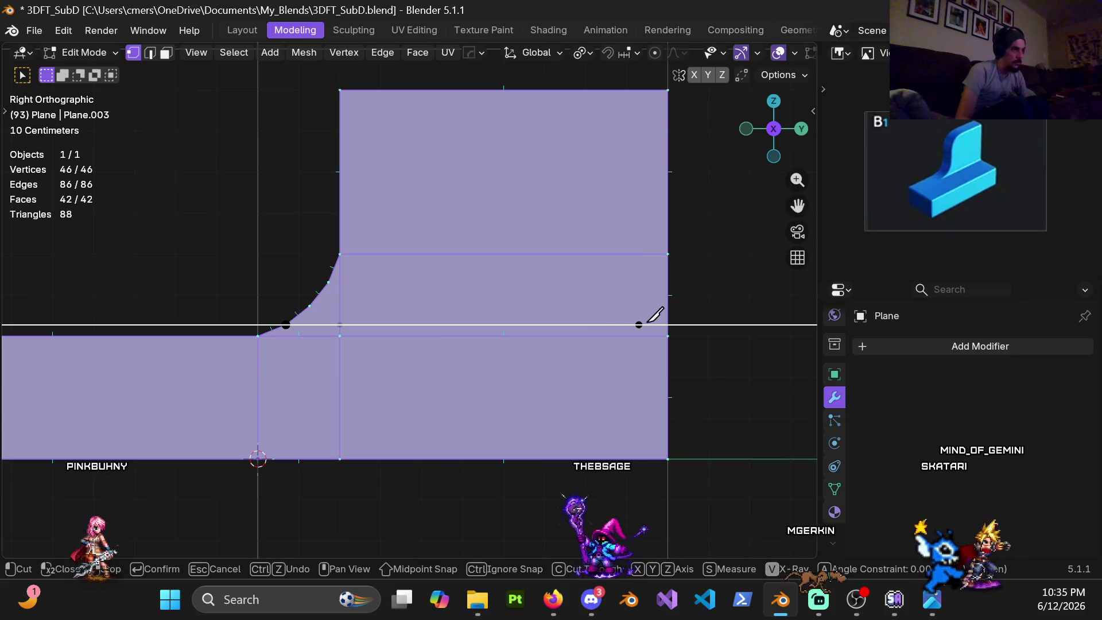
- Knife horizontal support cuts from the fillet points across to the backrest's right edge
{"action": "left_click", "coordinate": [668, 325]}
{"action": "key", "text": "Return"}
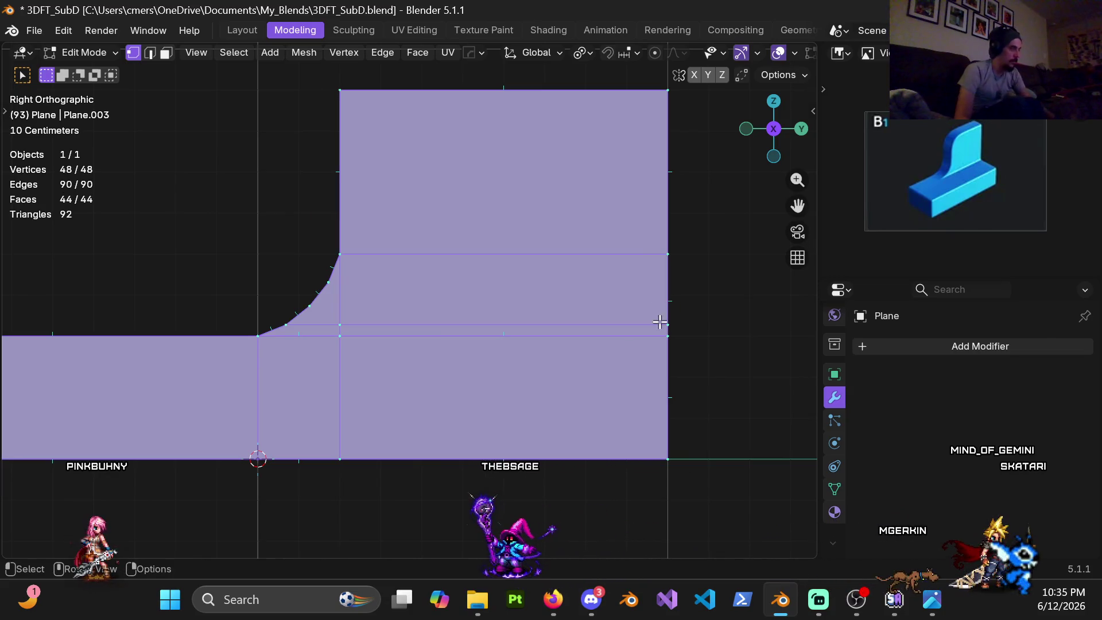
{"action": "key", "text": "k"}
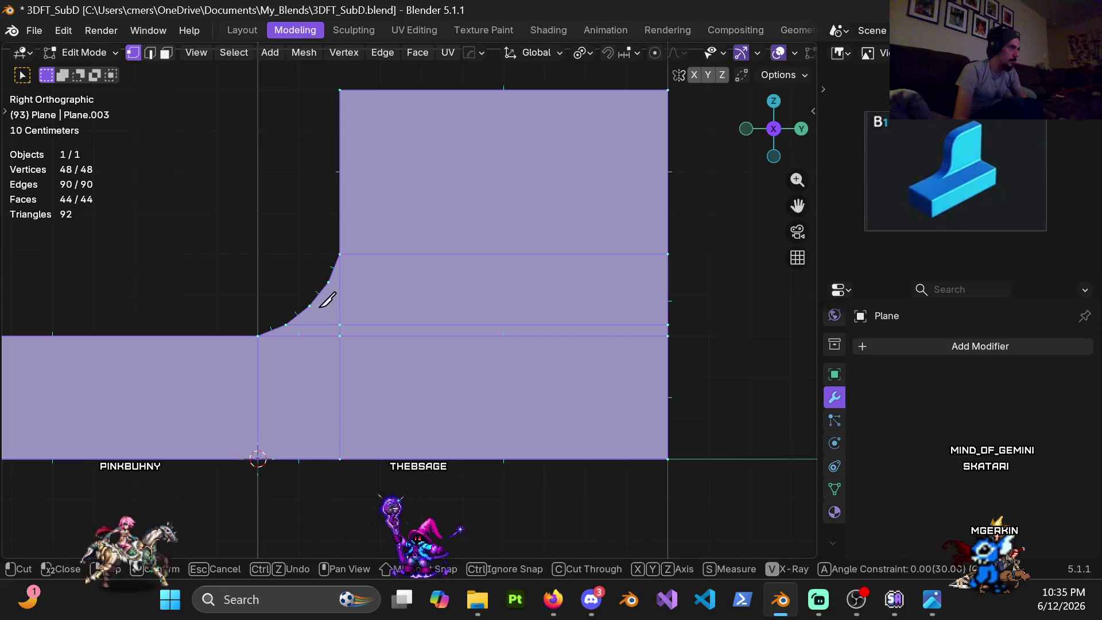
{"action": "left_click", "coordinate": [311, 304]}
{"action": "left_click", "coordinate": [668, 305]}
{"action": "key", "text": "Return"}
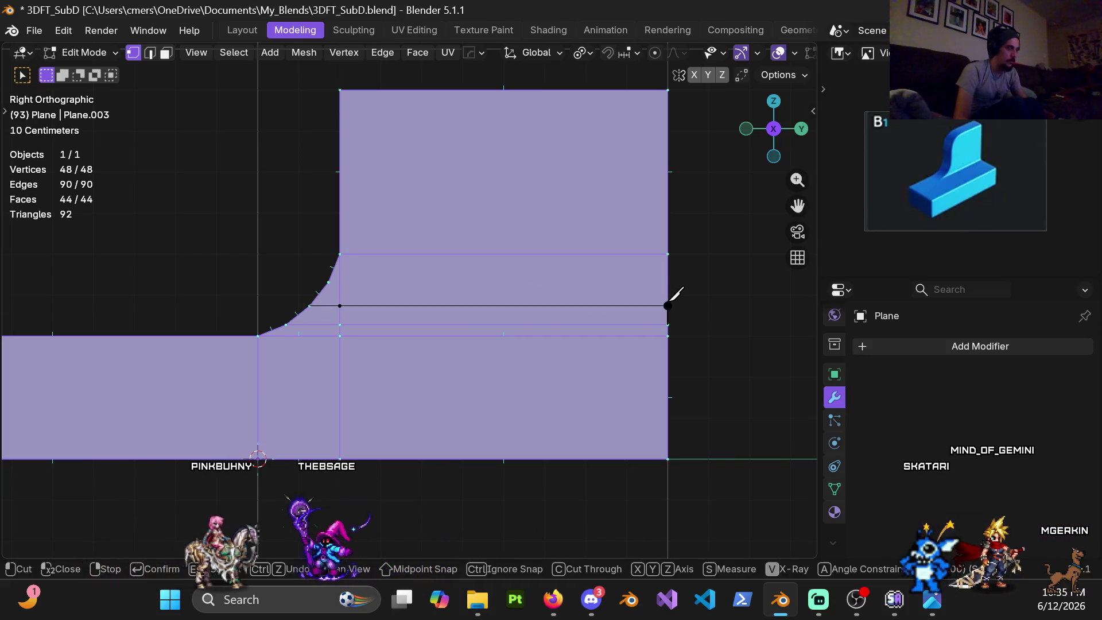
{"action": "key", "text": "k"}
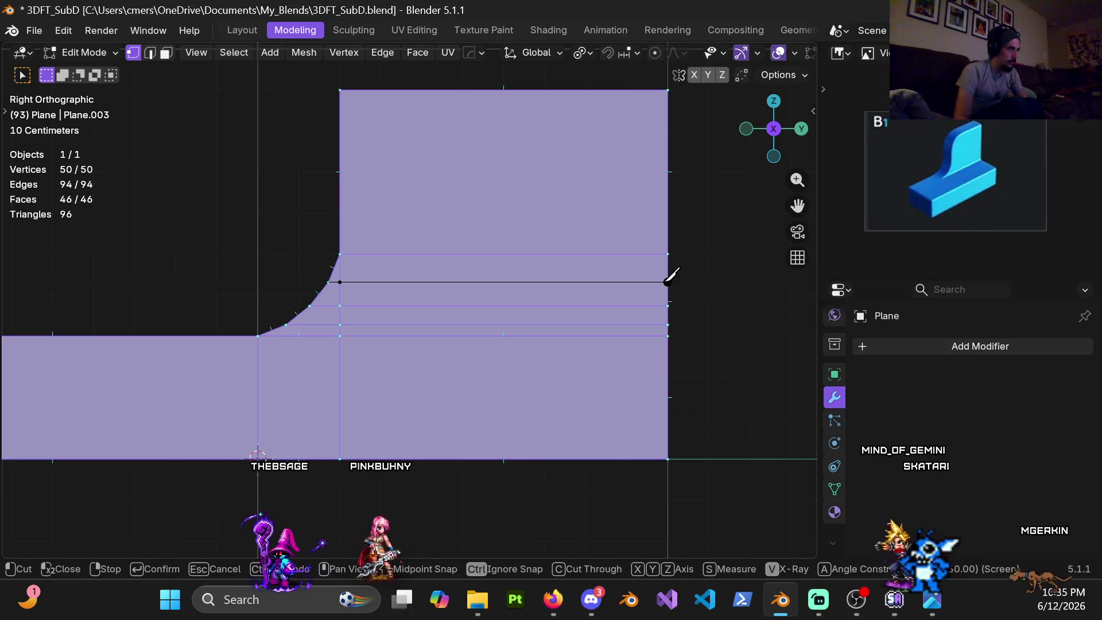
{"action": "left_click", "coordinate": [668, 281]}
{"action": "key", "text": "Return"}
{"action": "mouse_move", "coordinate": [320, 388]}
{"action": "middle_mouse_down"}
{"action": "mouse_move", "coordinate": [447, 284]}
{"action": "mouse_move", "coordinate": [418, 306]}
{"action": "mouse_move", "coordinate": [393, 289]}
{"action": "mouse_move", "coordinate": [489, 253]}
{"action": "mouse_move", "coordinate": [462, 290]}
{"action": "mouse_move", "coordinate": [480, 309]}
{"action": "mouse_move", "coordinate": [413, 290]}
{"action": "middle_mouse_up"}
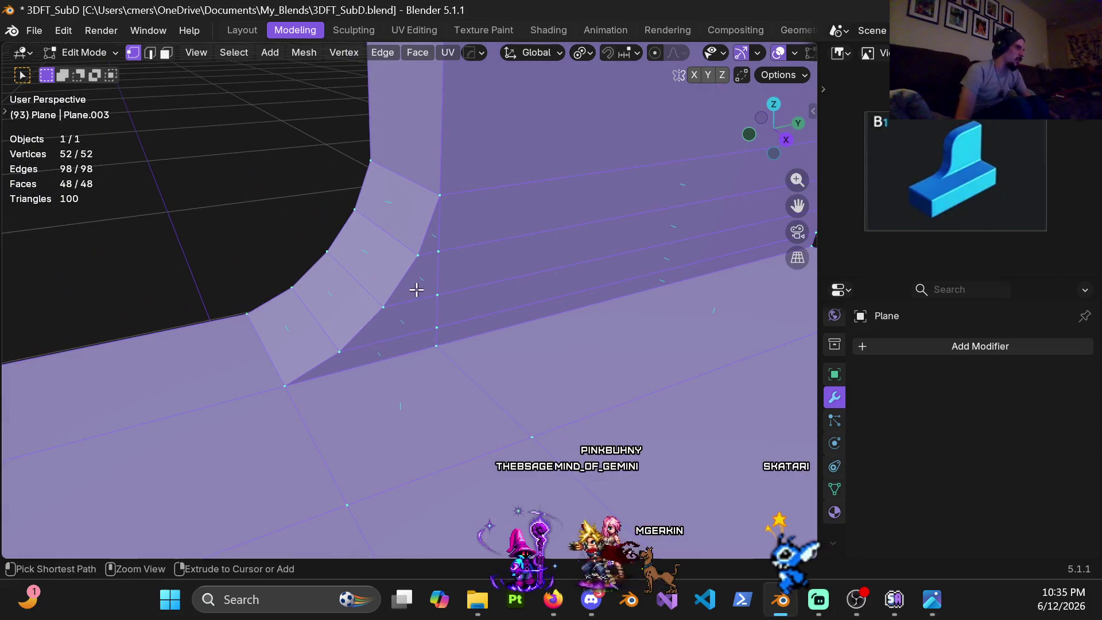
{"action": "key", "text": "ctrl+r"}
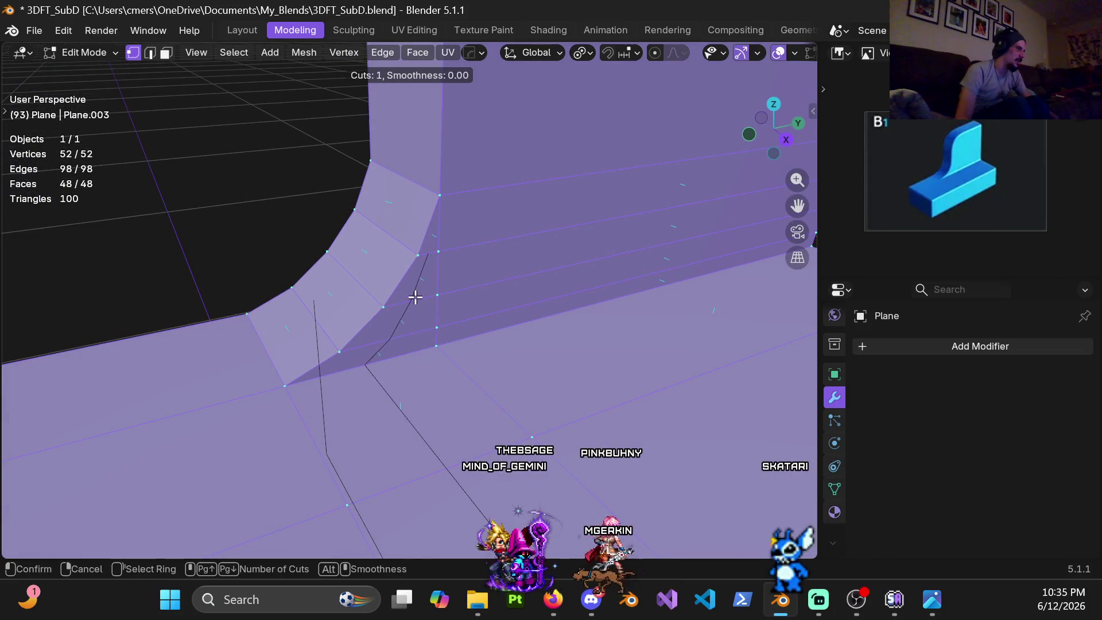
{"action": "key", "text": "Escape"}
{"action": "middle_click_drag", "start_coordinate": [442, 252], "coordinate": [424, 302], "text": "shift"}
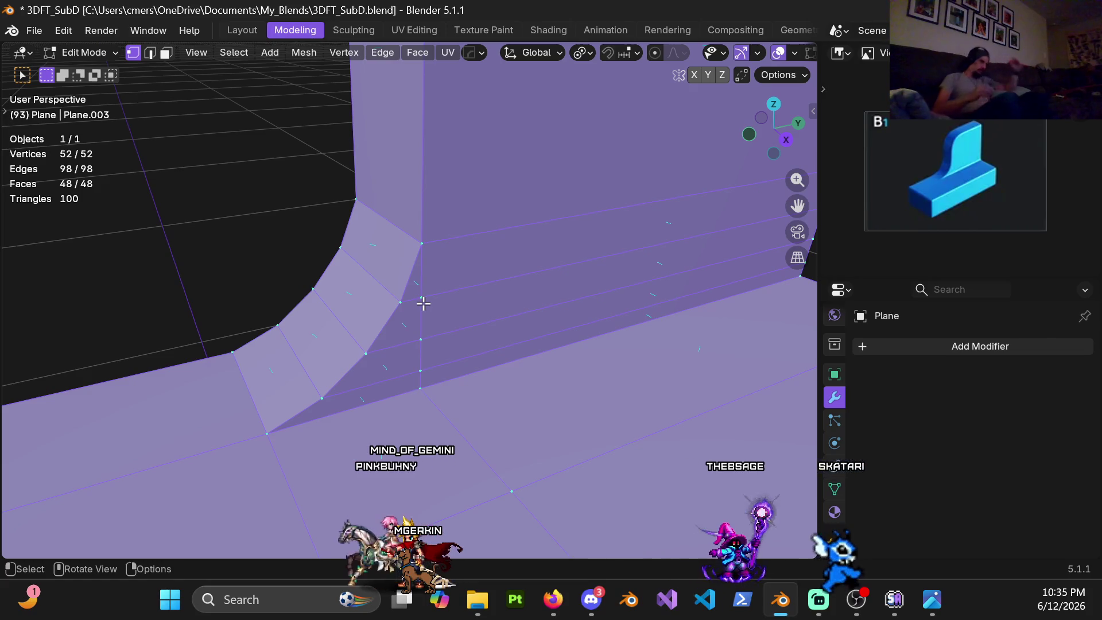
{"action": "middle_click_drag", "start_coordinate": [435, 222], "coordinate": [382, 276]}
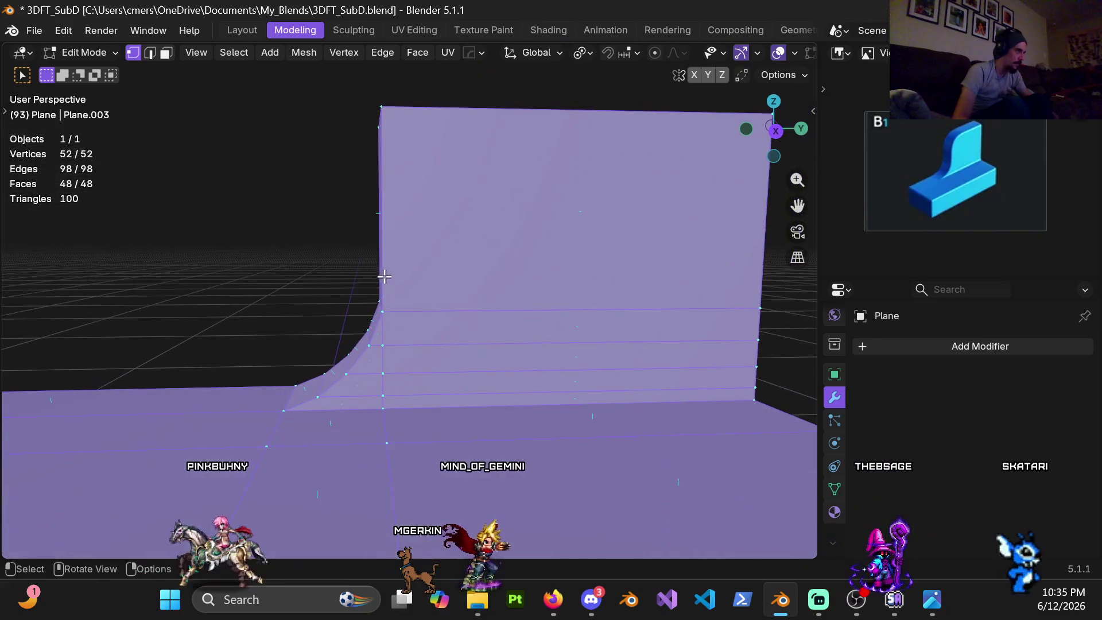
{"action": "key", "text": "KP_3"}
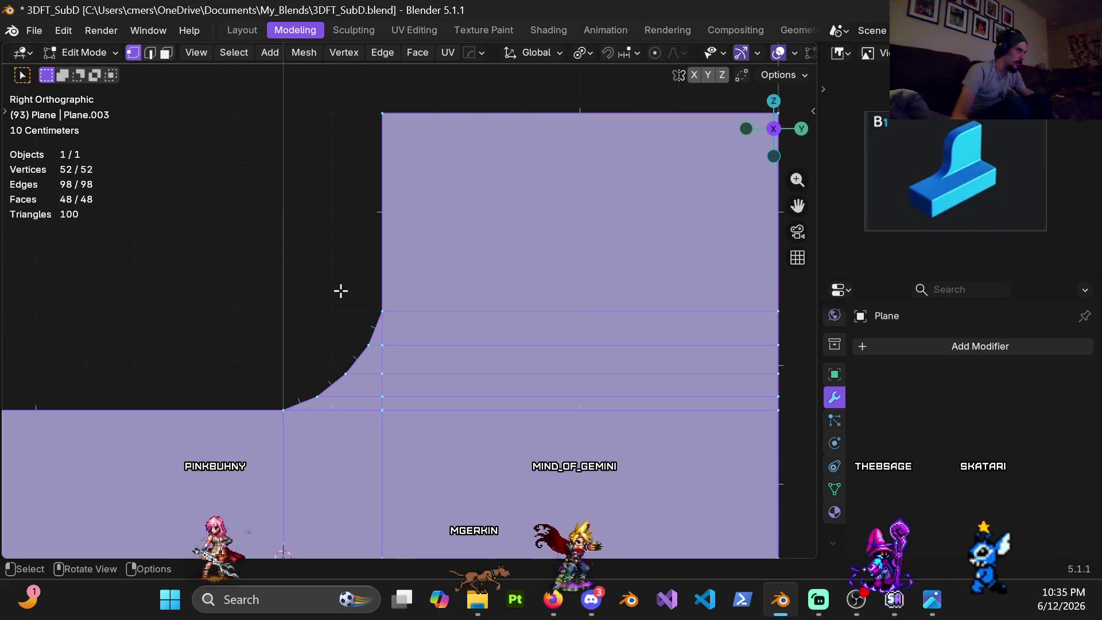
{"action": "scroll", "coordinate": [402, 270], "scroll_direction": "down", "scroll_amount": 2}
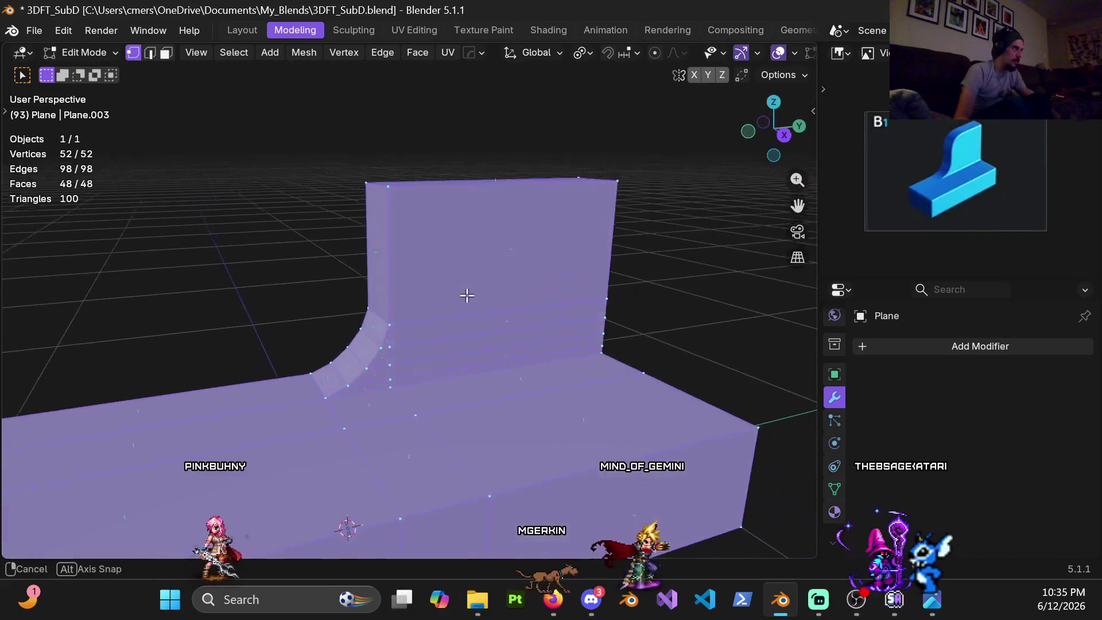
{"action": "middle_click_drag", "start_coordinate": [413, 280], "coordinate": [369, 185]}
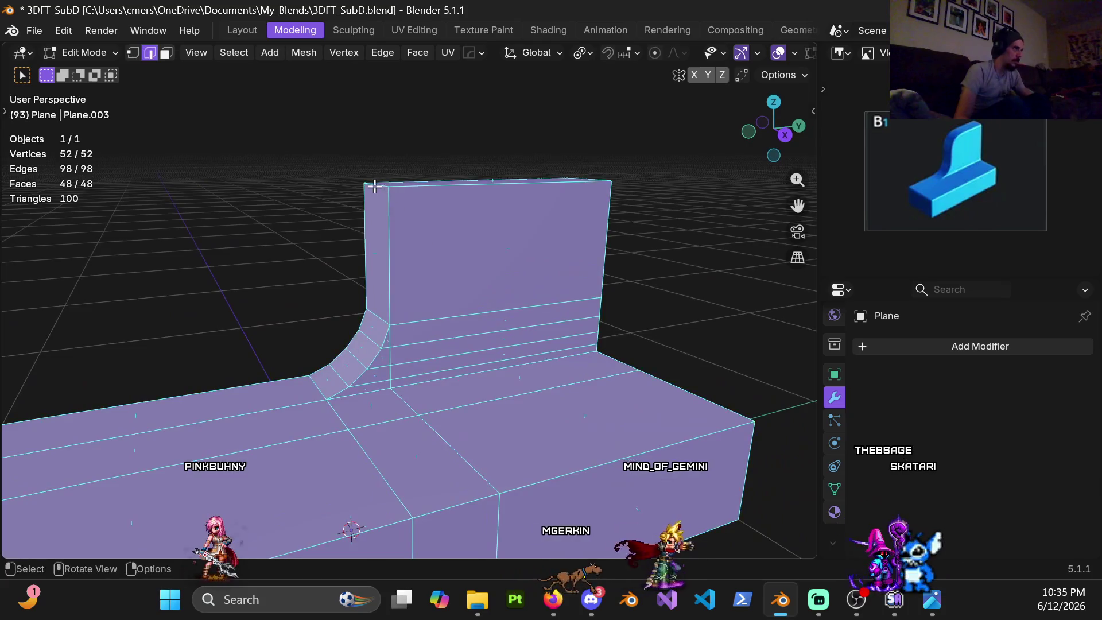
- Bevel the backrest's top front edge with 4 segments, about 0.227 m wide, profile shape 0.5
{"action": "key", "text": "2"}
{"action": "left_click", "coordinate": [377, 181]}
{"action": "key", "text": "ctrl+b"}
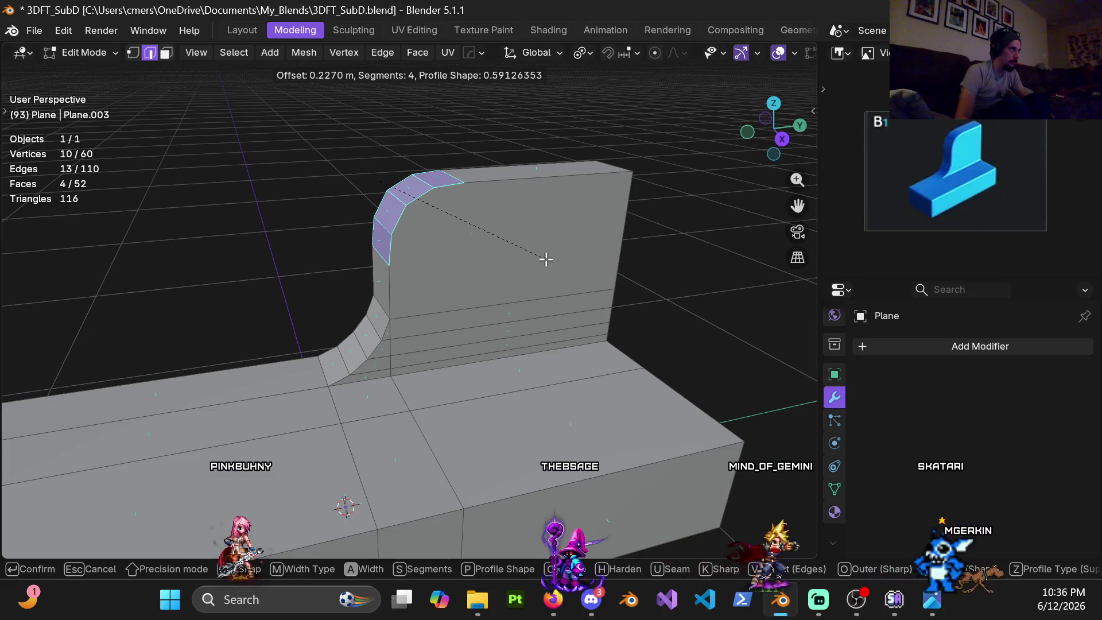
{"action": "left_click", "coordinate": [546, 259]}
{"action": "left_click", "coordinate": [171, 321]}
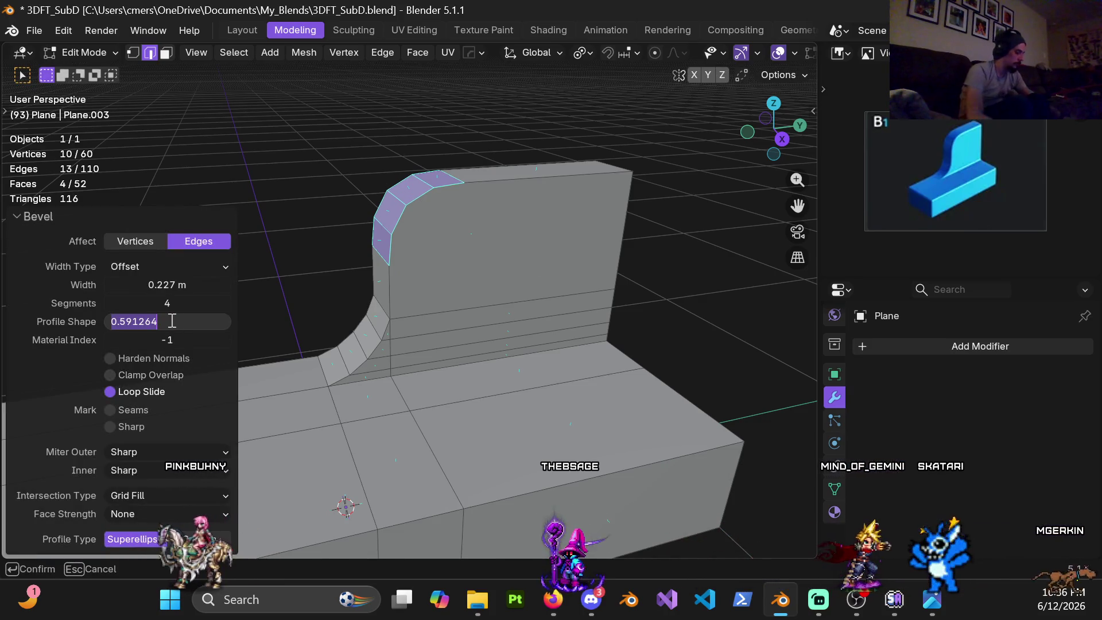
{"action": "type", "text": "0.5"}
{"action": "key", "text": "Return"}
{"action": "mouse_move", "coordinate": [499, 270]}
{"action": "middle_mouse_down"}
{"action": "mouse_move", "coordinate": [540, 239]}
{"action": "mouse_move", "coordinate": [459, 254]}
{"action": "middle_mouse_up"}
{"action": "key", "text": "1"}
- Knife two angle-constrained horizontal cuts below the rounded top, running to the right edge
{"action": "key", "text": "k"}
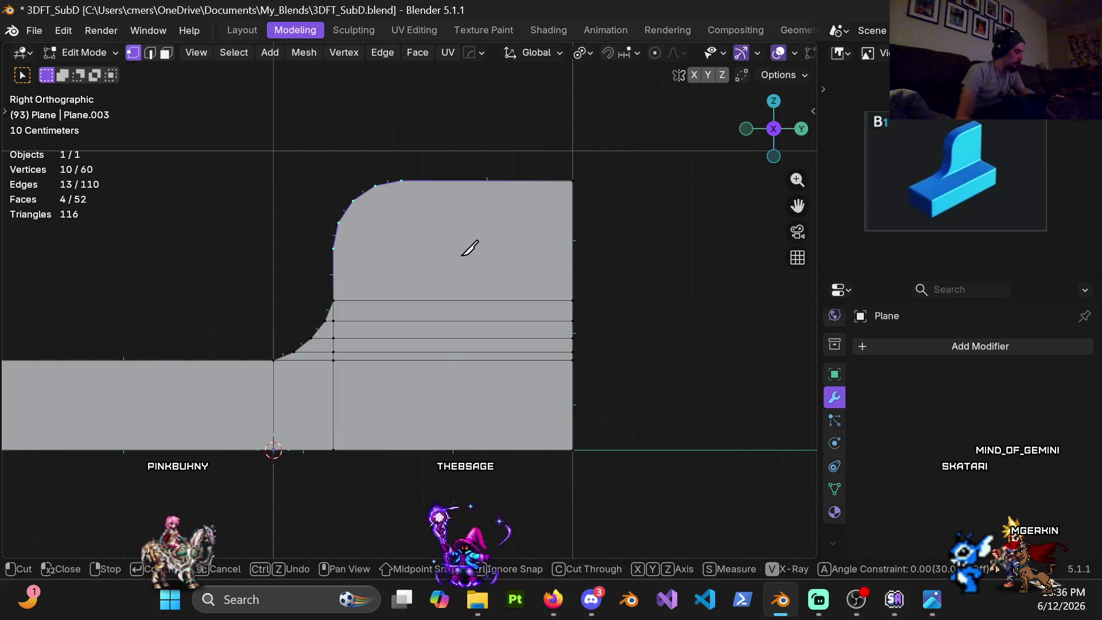
{"action": "left_click", "coordinate": [334, 248]}
{"action": "key", "text": "a"}
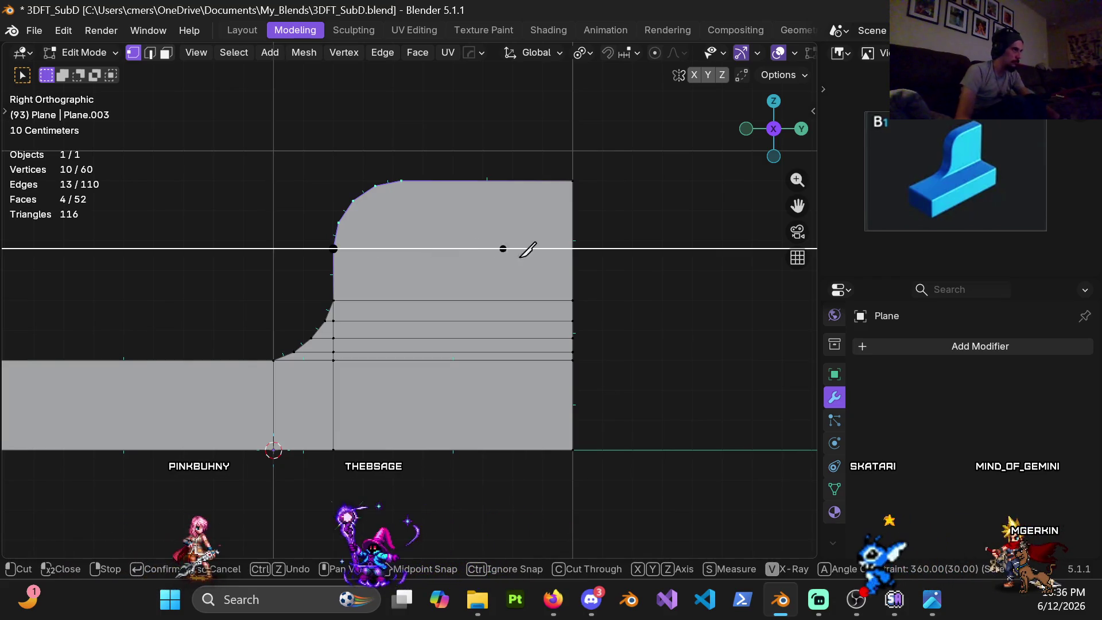
{"action": "left_click", "coordinate": [572, 248]}
{"action": "key", "text": "Return"}
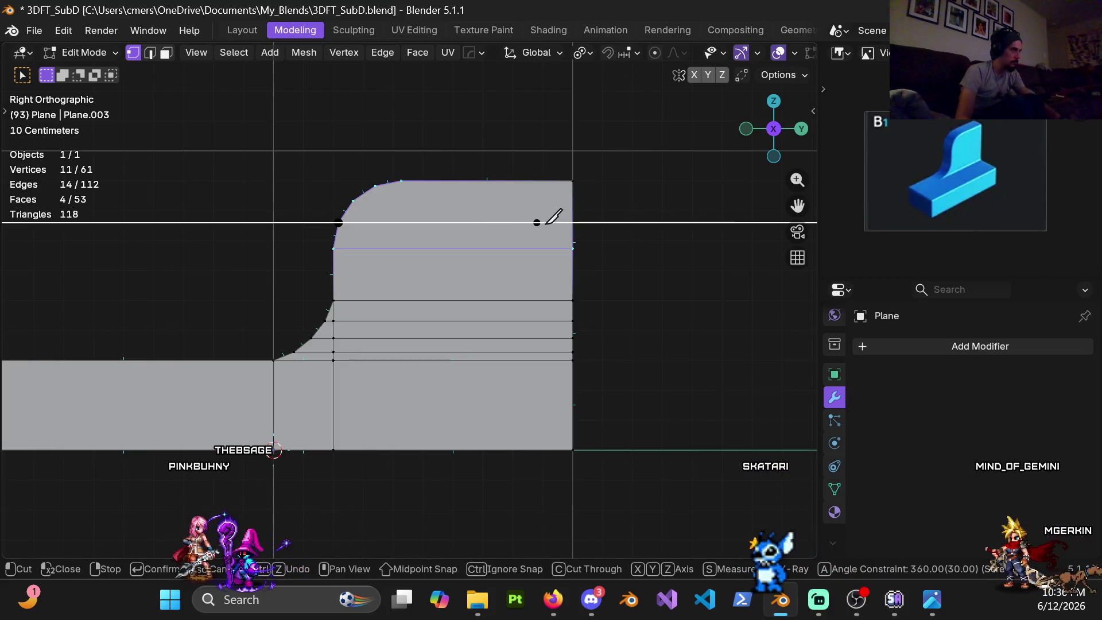
{"action": "left_click", "coordinate": [573, 223]}
{"action": "key", "text": "Return"}
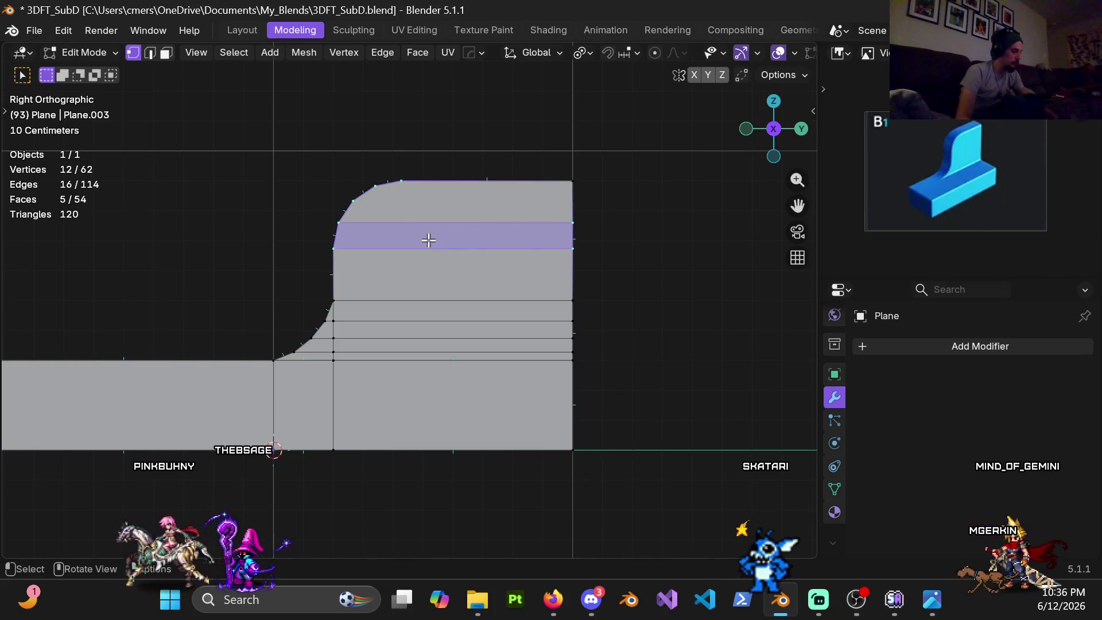
- Add a third horizontal knife cut from the curved top edge to the right edge
{"action": "key", "text": "k"}
{"action": "left_click", "coordinate": [353, 200]}
{"action": "key", "text": "a"}
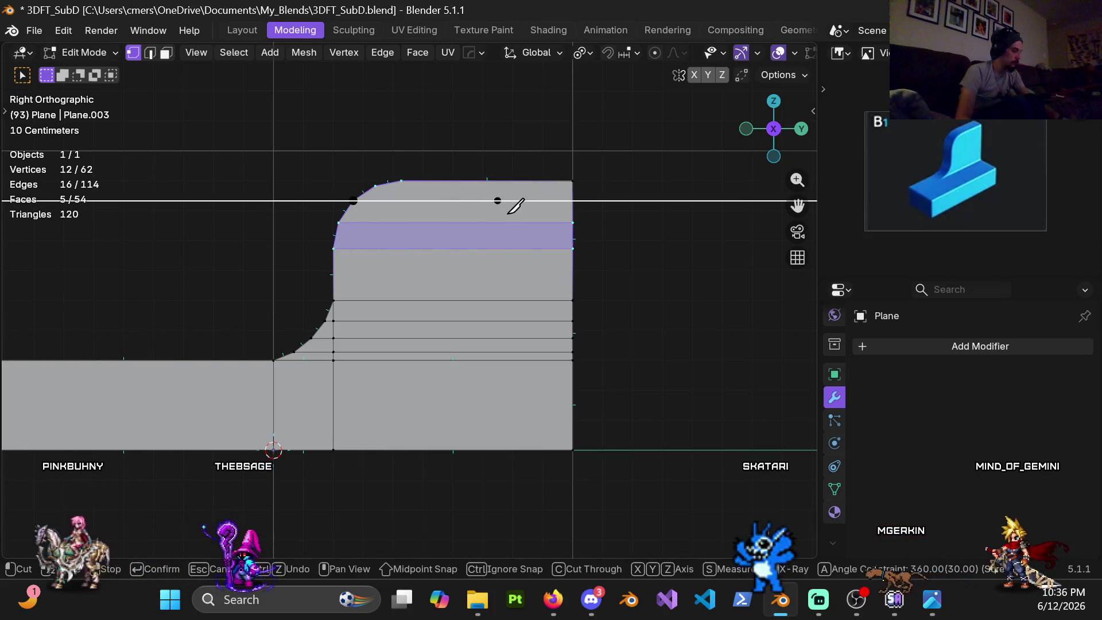
{"action": "left_click", "coordinate": [574, 200]}
{"action": "key", "text": "Return"}
- Inspect the new cuts in 3D, return to the side profile, and confirm the vertical cut
{"action": "scroll", "coordinate": [420, 205], "scroll_direction": "up", "scroll_amount": 2}
{"action": "middle_click_drag", "start_coordinate": [420, 205], "coordinate": [421, 270]}
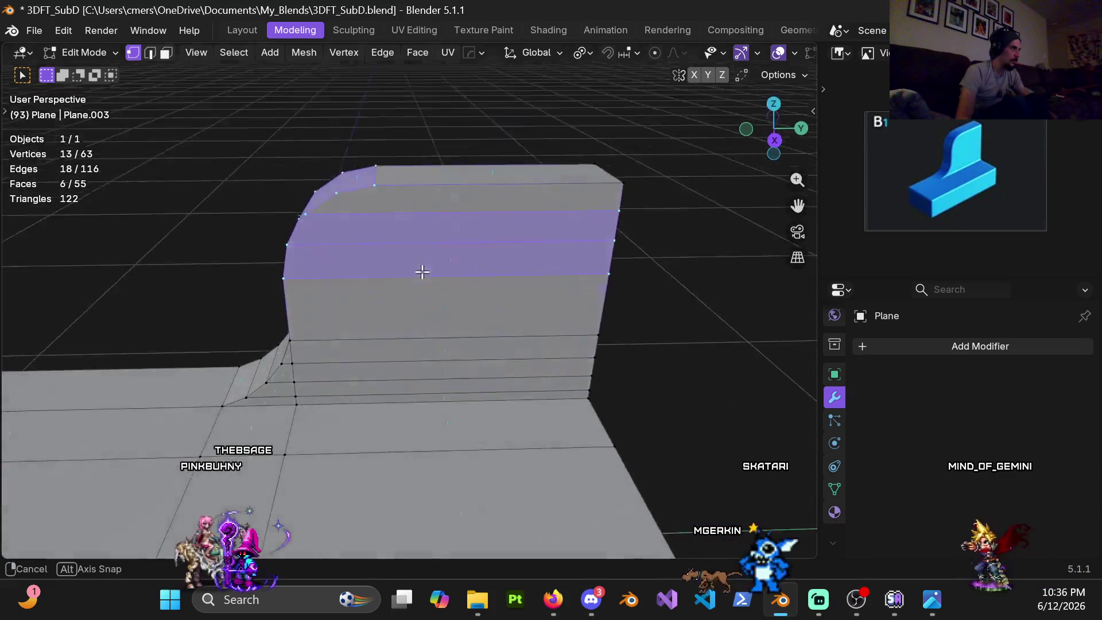
{"action": "middle_click_drag", "start_coordinate": [422, 270], "coordinate": [429, 227]}
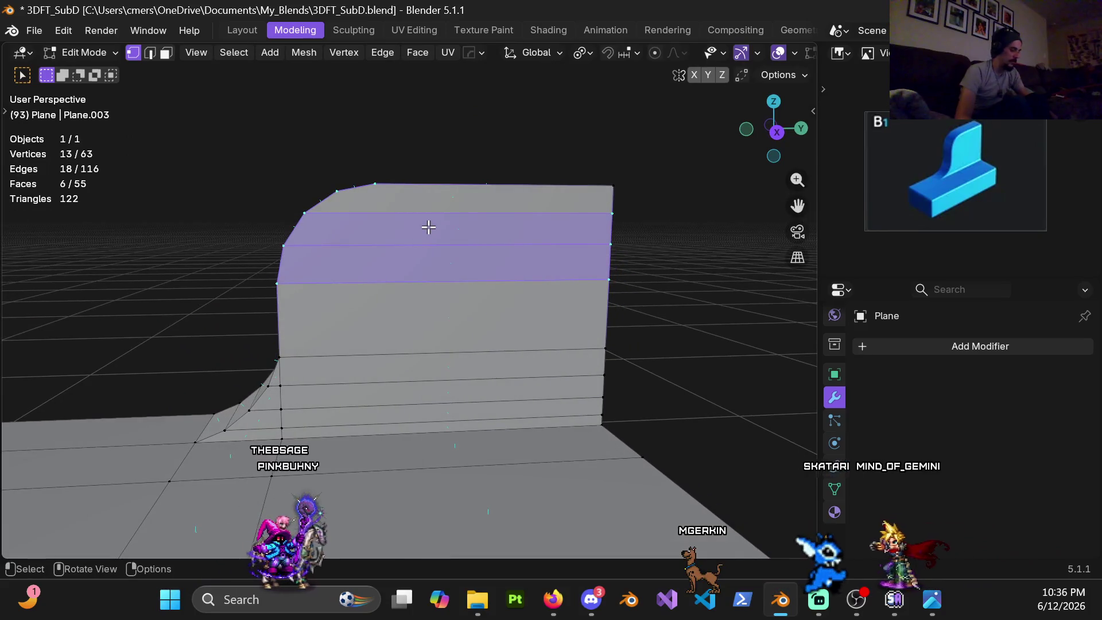
{"action": "key", "text": "KP_3"}
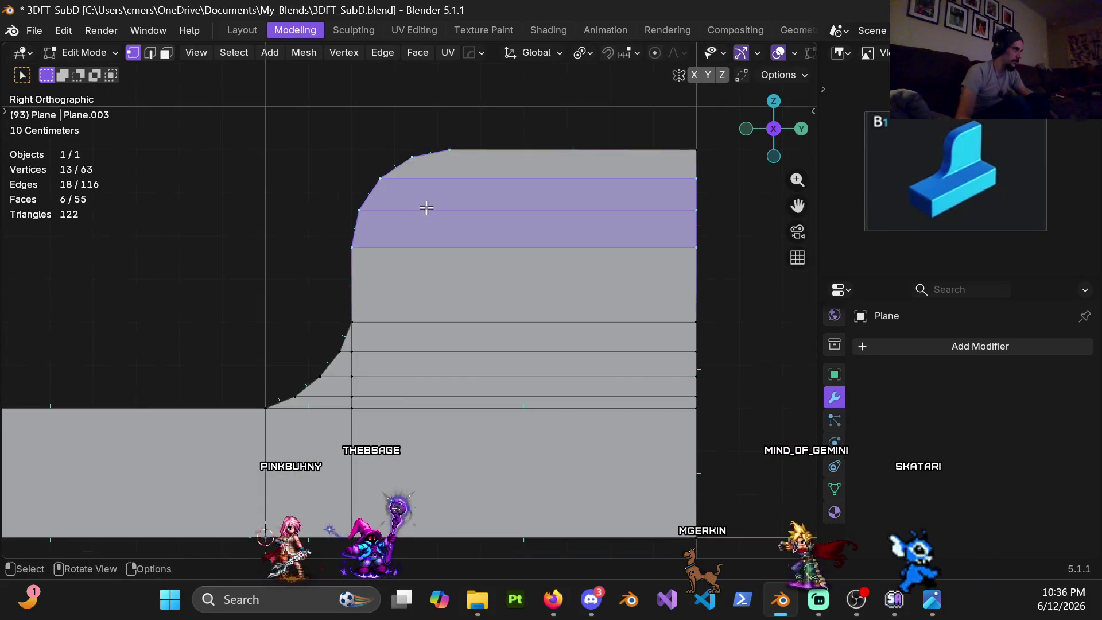
{"action": "middle_click_drag", "start_coordinate": [426, 207], "coordinate": [413, 208], "text": "shift"}
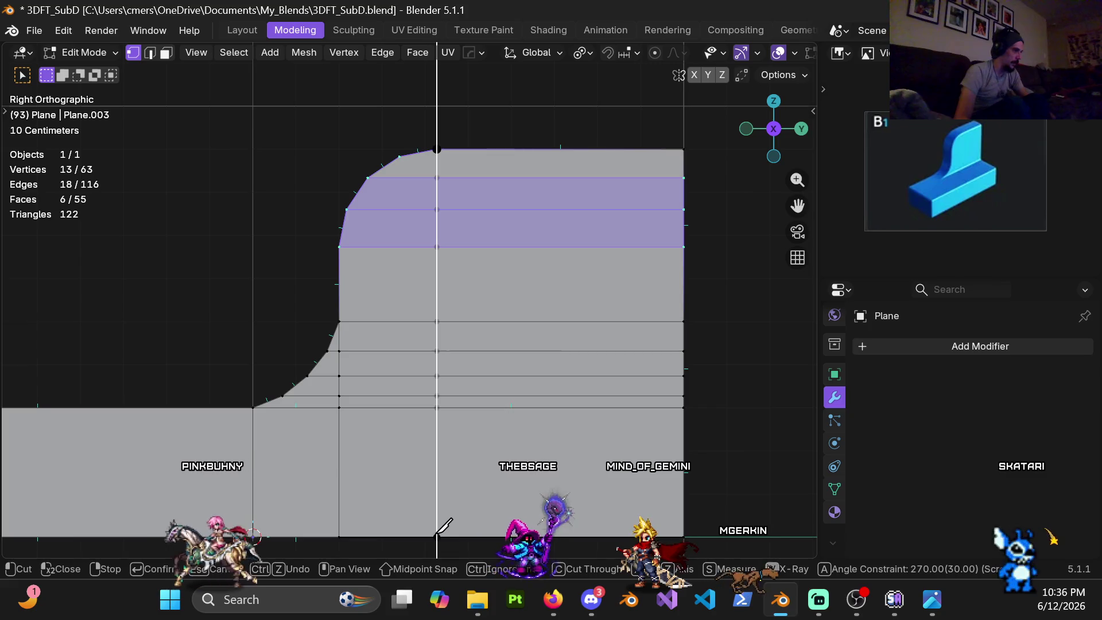
{"action": "key", "text": "Return"}
- Deselect everything, preview and cancel a loop cut on the backrest profile, and pan the view
{"action": "scroll", "coordinate": [475, 324], "scroll_direction": "down", "scroll_amount": 5}
{"action": "left_click", "coordinate": [475, 204]}
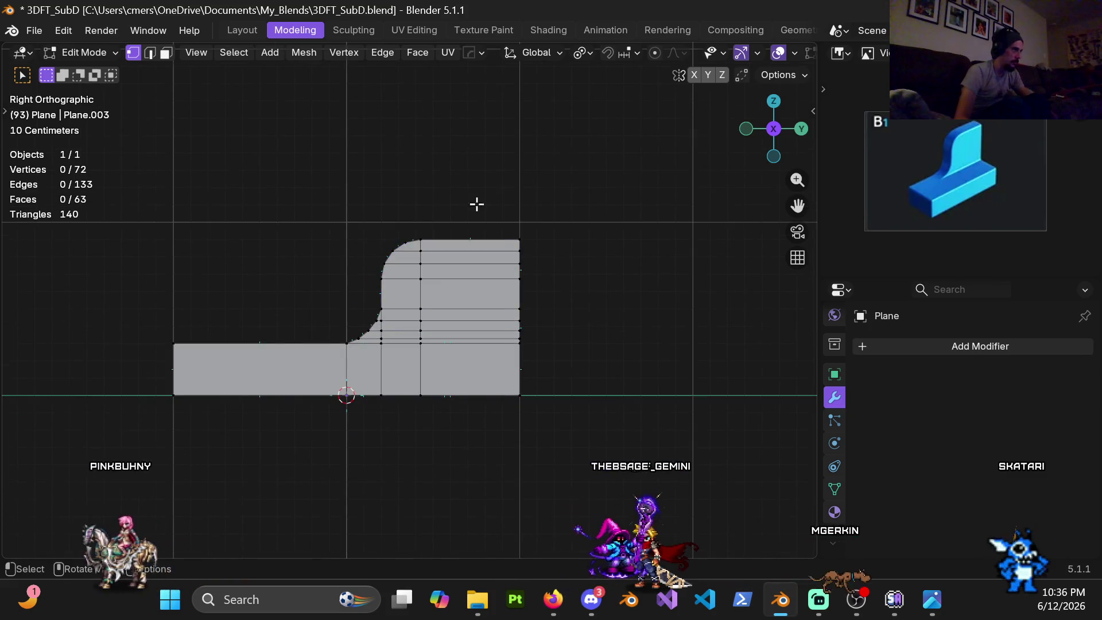
{"action": "scroll", "coordinate": [438, 244], "scroll_direction": "up", "scroll_amount": 4}
{"action": "key", "text": "ctrl+r"}
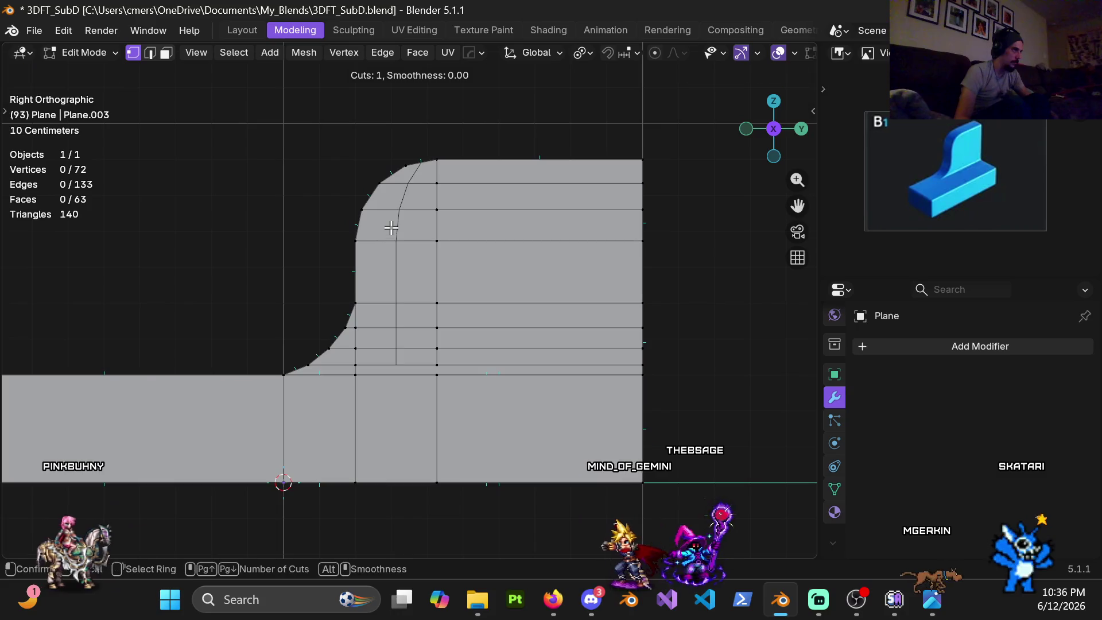
{"action": "key", "text": "Escape"}
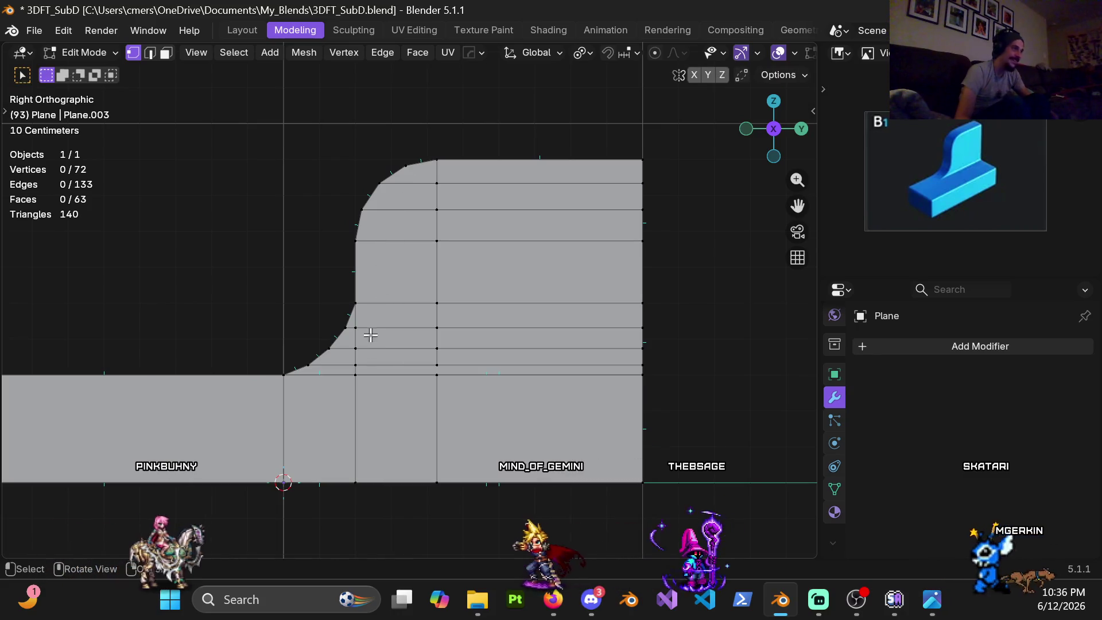
{"action": "scroll", "coordinate": [374, 326], "scroll_direction": "up", "scroll_amount": 4}
{"action": "scroll", "coordinate": [402, 300], "scroll_direction": "down", "scroll_amount": 4}
{"action": "middle_click_drag", "start_coordinate": [392, 312], "coordinate": [405, 318], "text": "shift"}
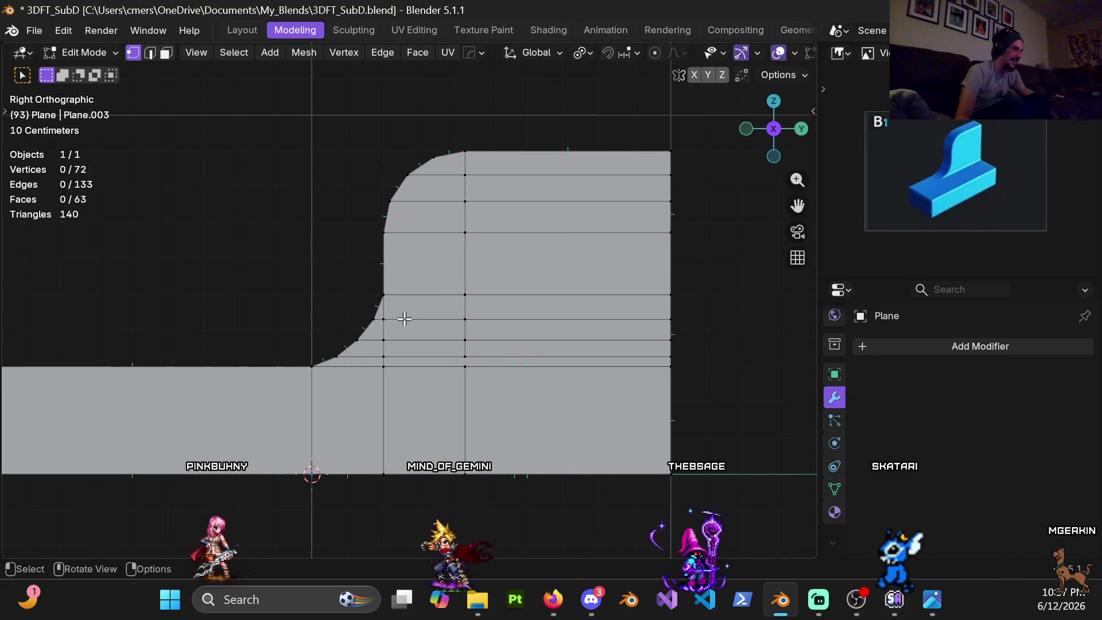